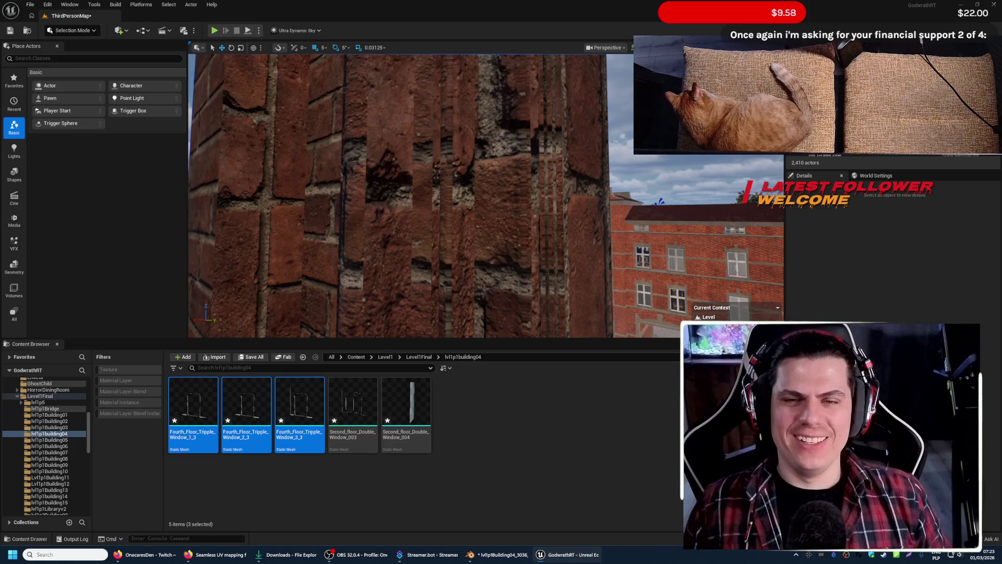
- Switch from the brick-wall fly-through to Blender and walk back to view the window frame
mouse_move(485, 196)
right_down()
mouse_move(470, 196)
mouse_move(522, 208)
right_up()
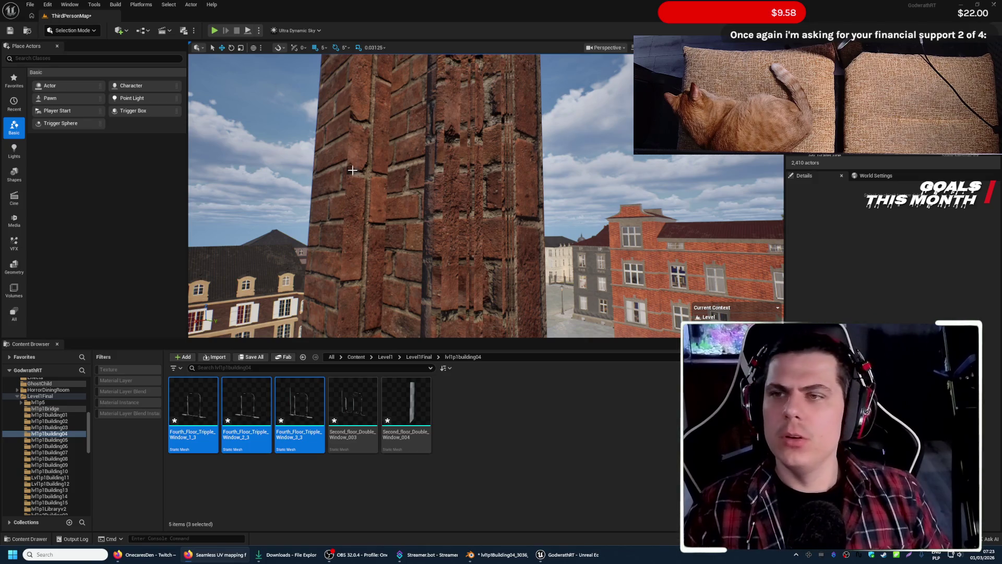
click(501, 555)
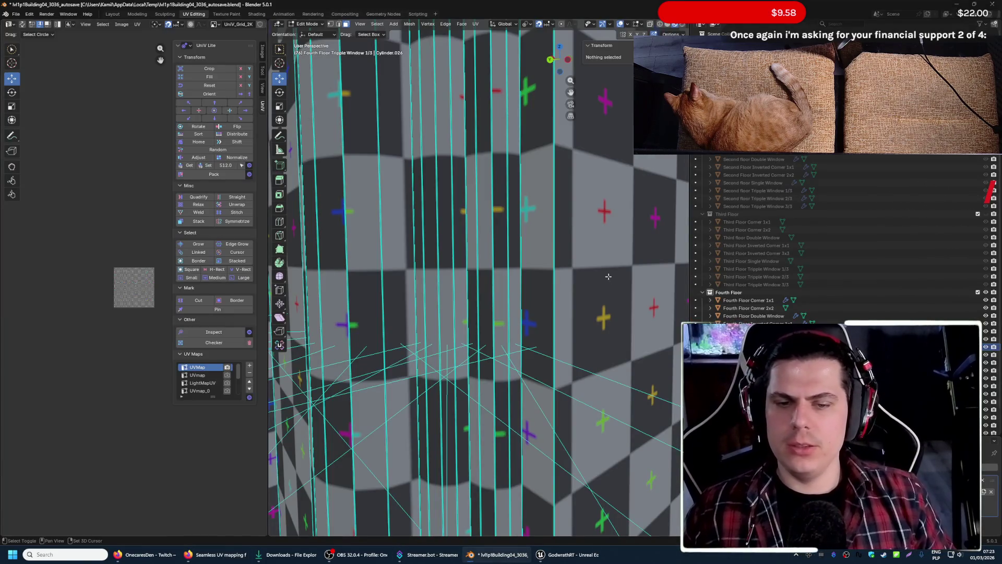
key(shift+grave)
key(s)
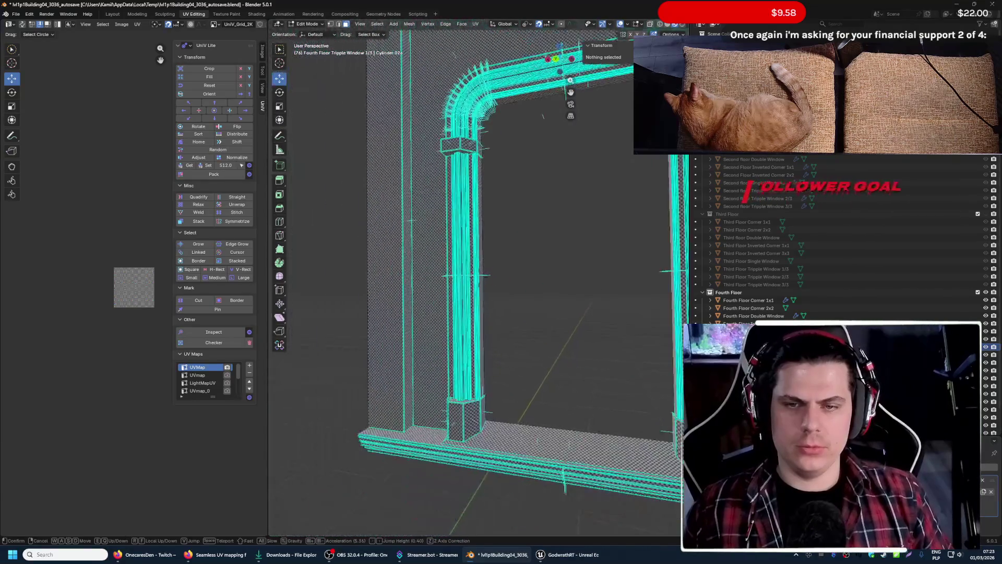
click(290, 19)
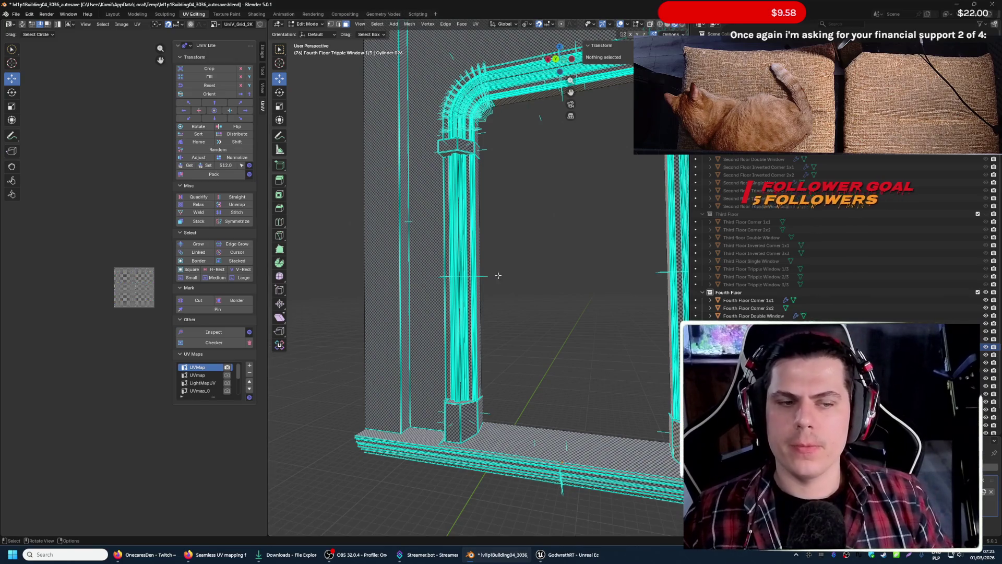
- Return the trim to object mode and bring up the Scripting workspace
key(Tab)
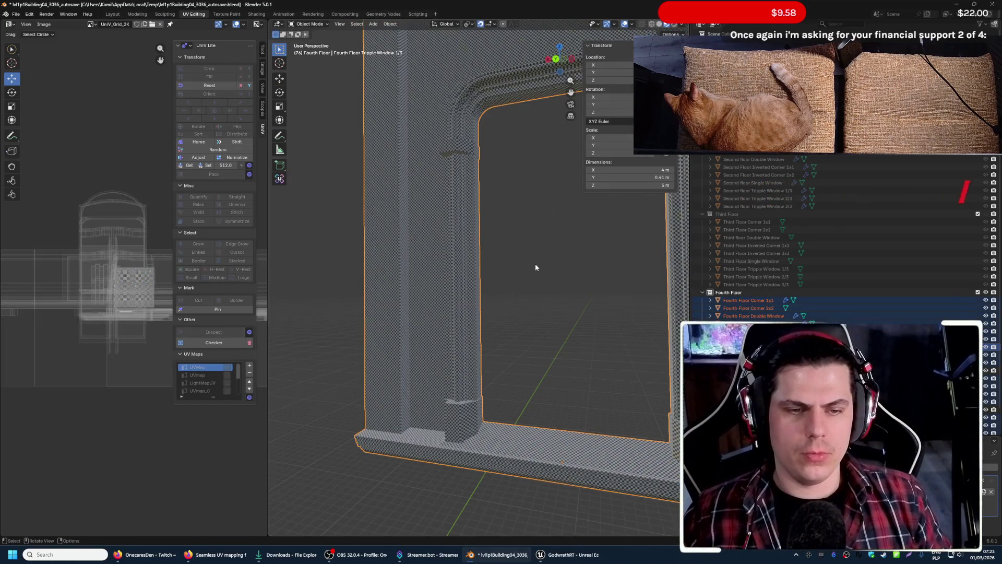
click(416, 15)
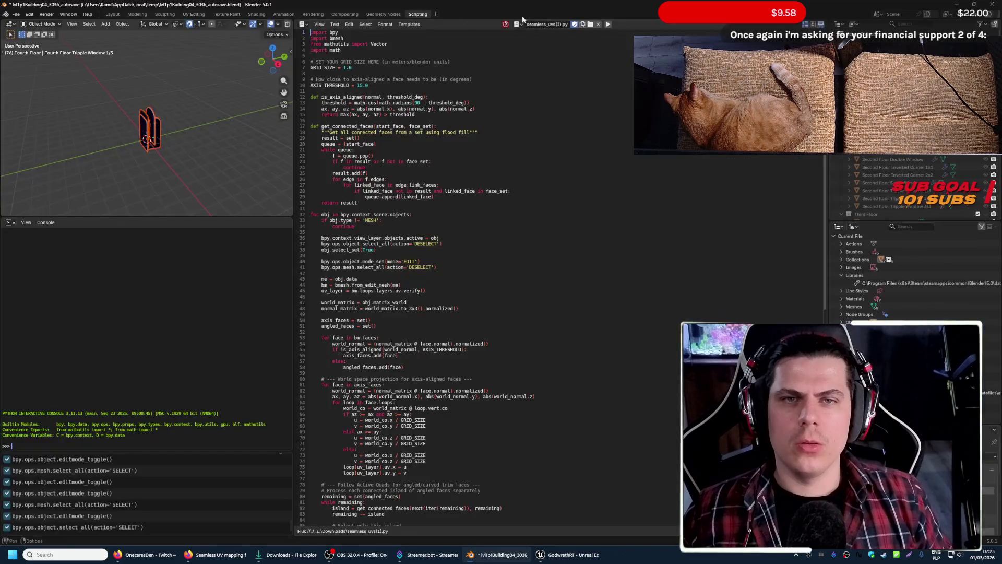
- Delete the old UV script, load seamless_uvs.py from Downloads and go back to Modeling
click(597, 24)
click(586, 31)
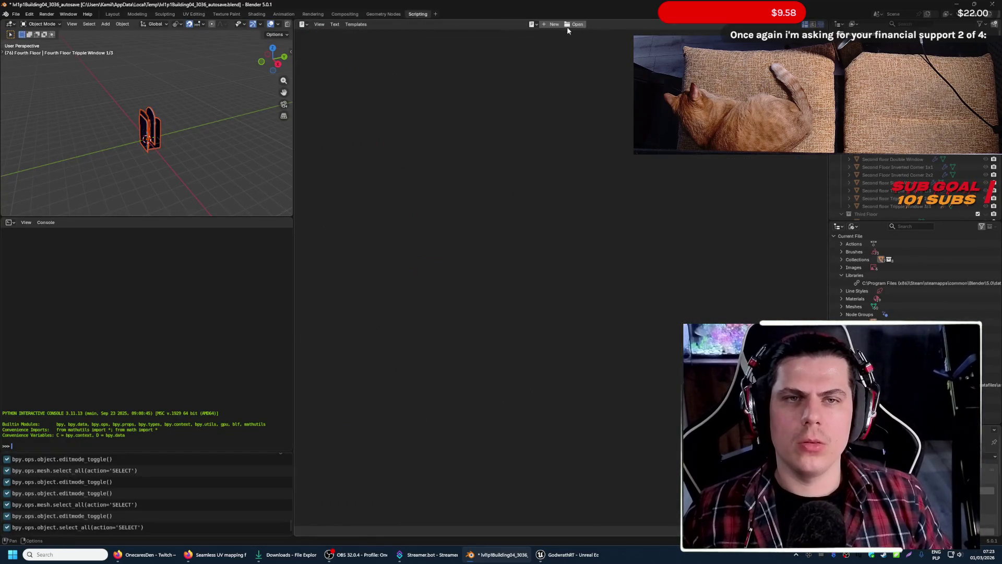
click(573, 24)
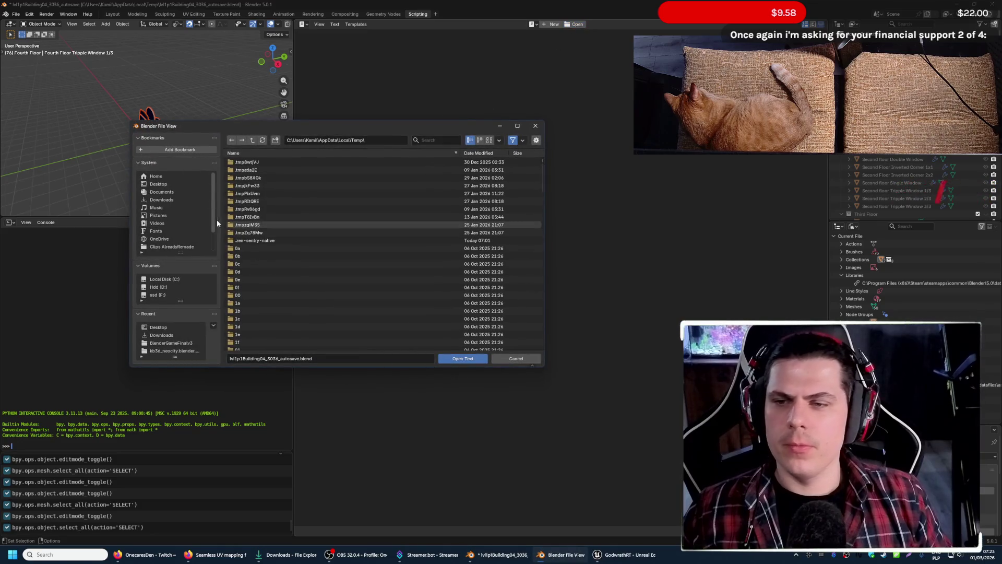
click(180, 199)
click(258, 210)
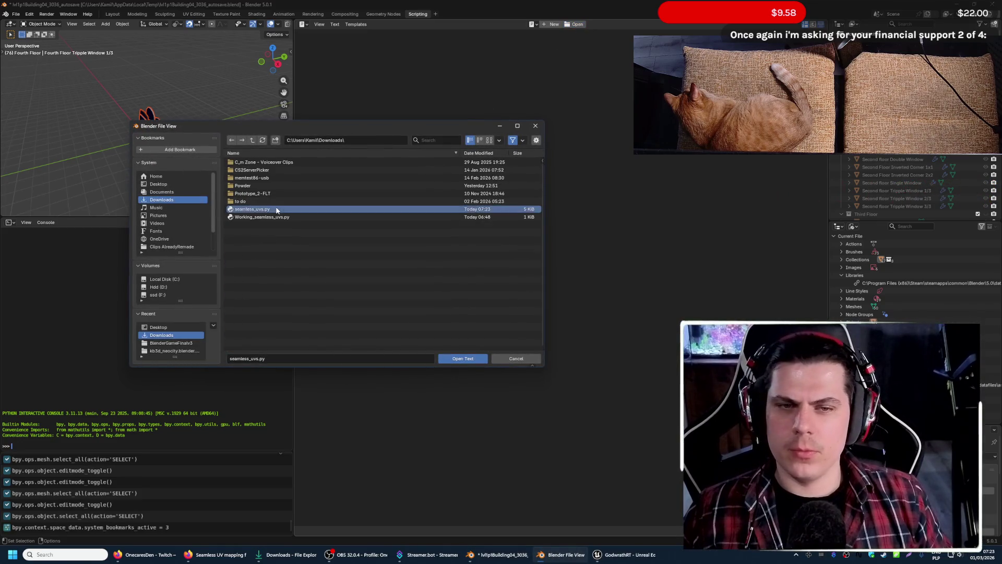
click(479, 358)
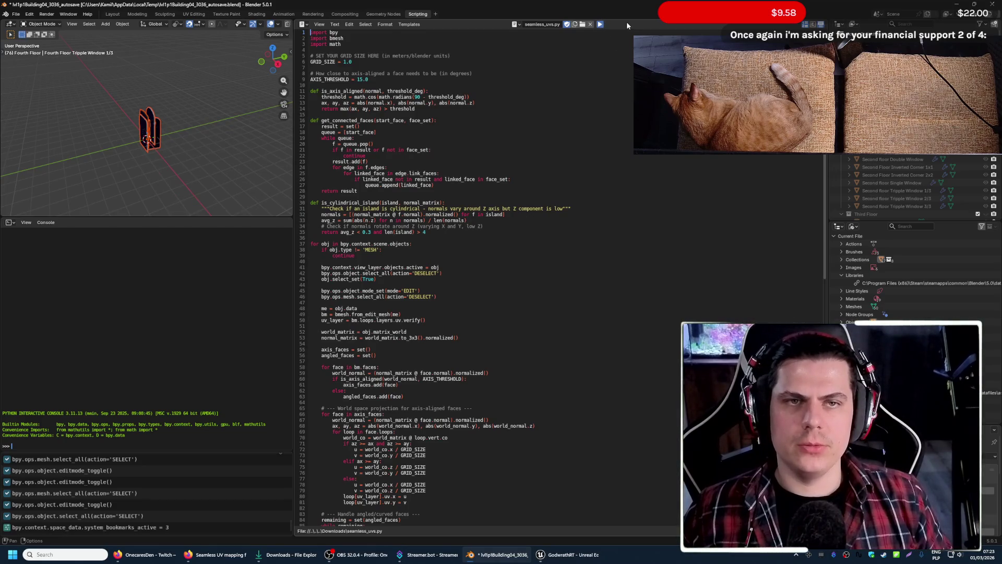
click(137, 14)
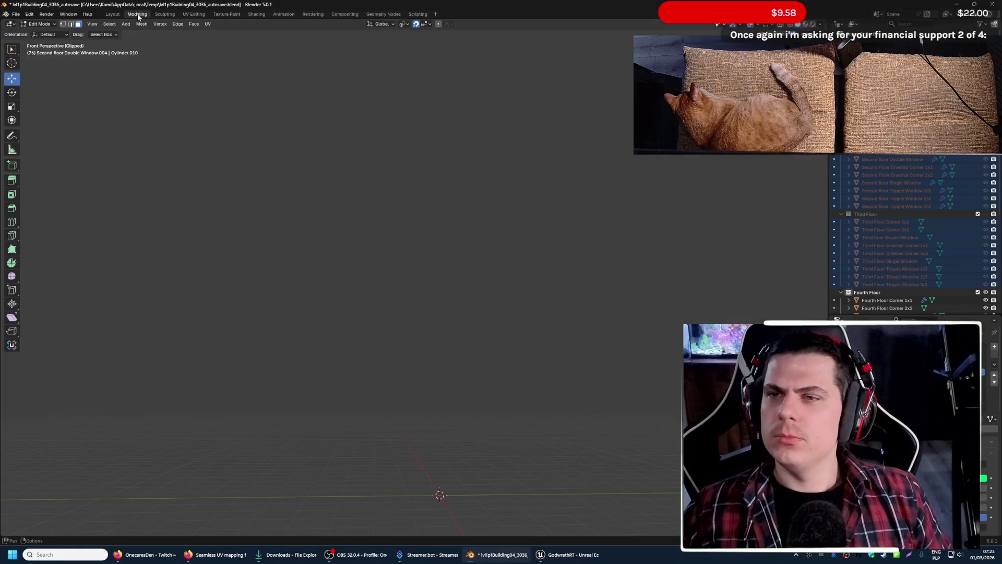
- Enter UV Editing, walk up to the checker surface and make Fourth Floor Tripple Window 1/3 the edited object
click(194, 16)
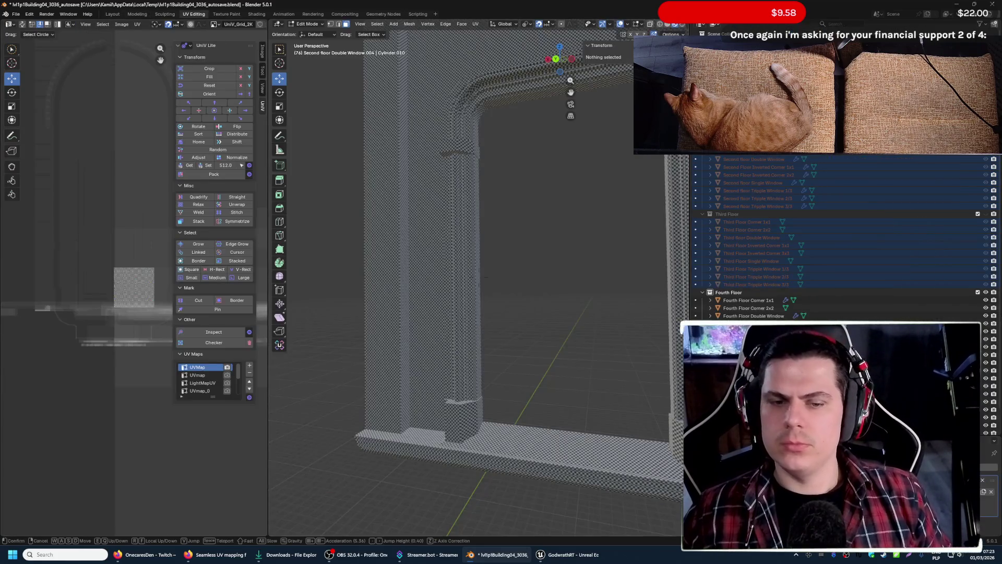
key(shift+grave)
key(w)
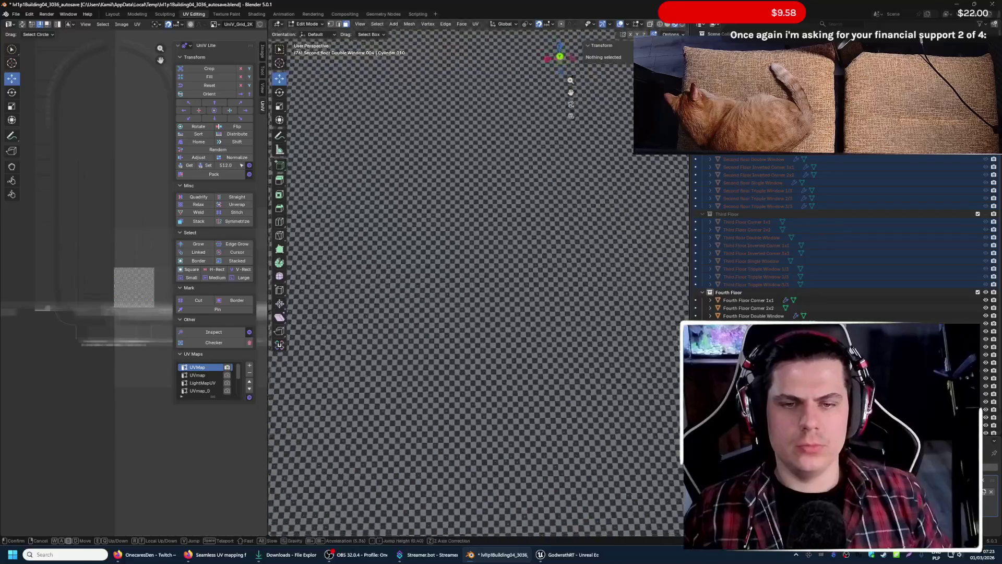
click(479, 270)
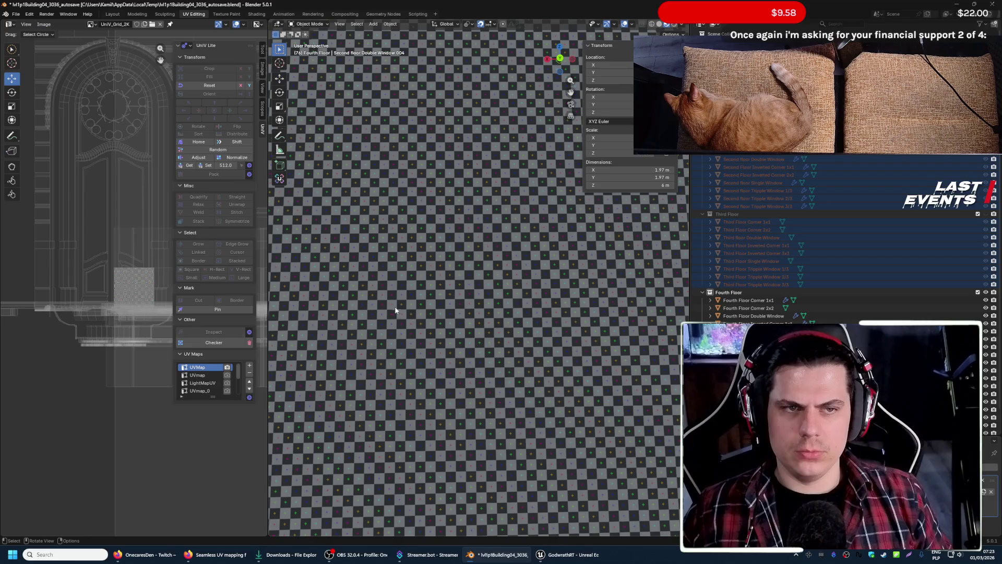
key(alt+q)
- Walk around and through the checker wall to inspect square distortion, then return to object mode
key(shift+grave)
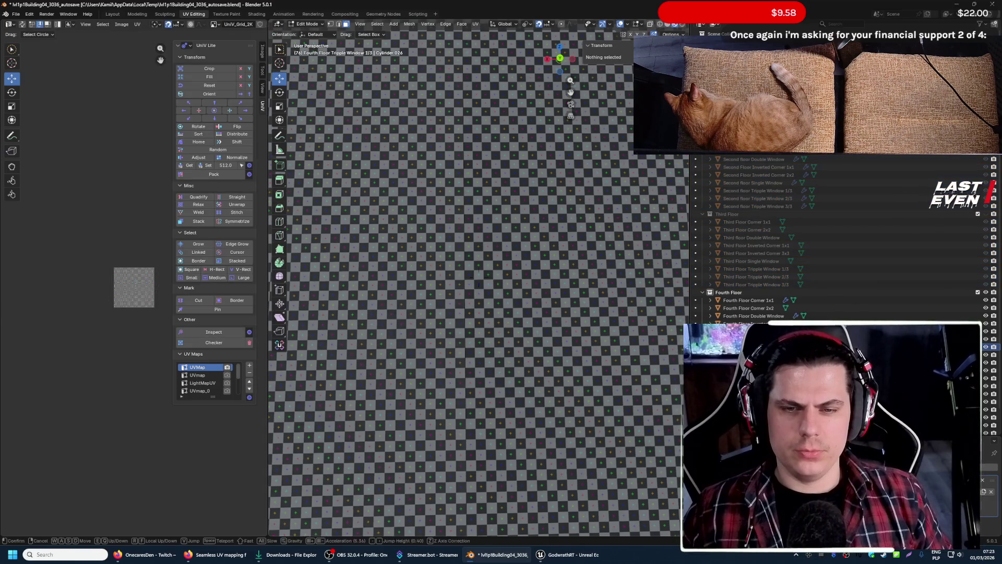
key(w)
key(s)
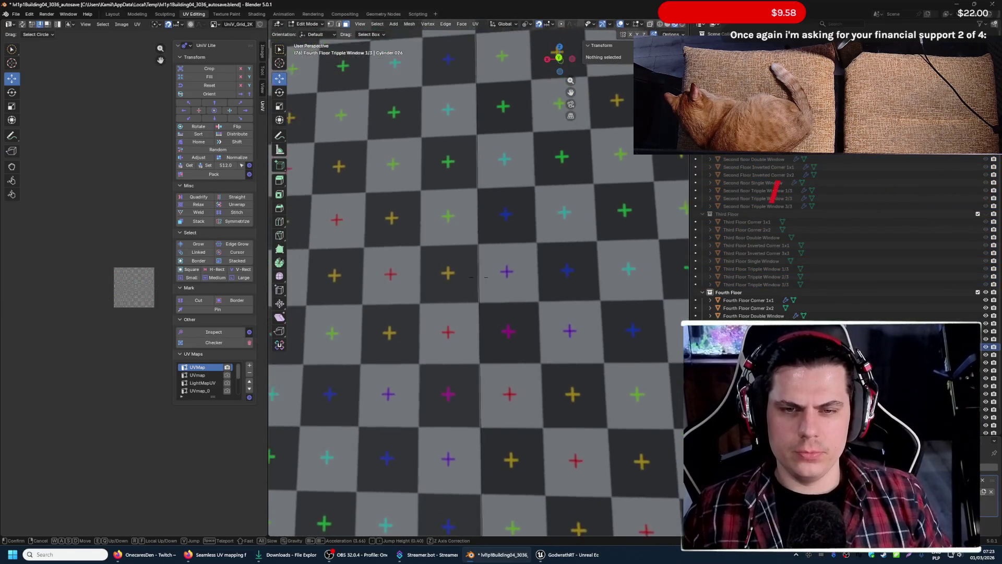
key(w)
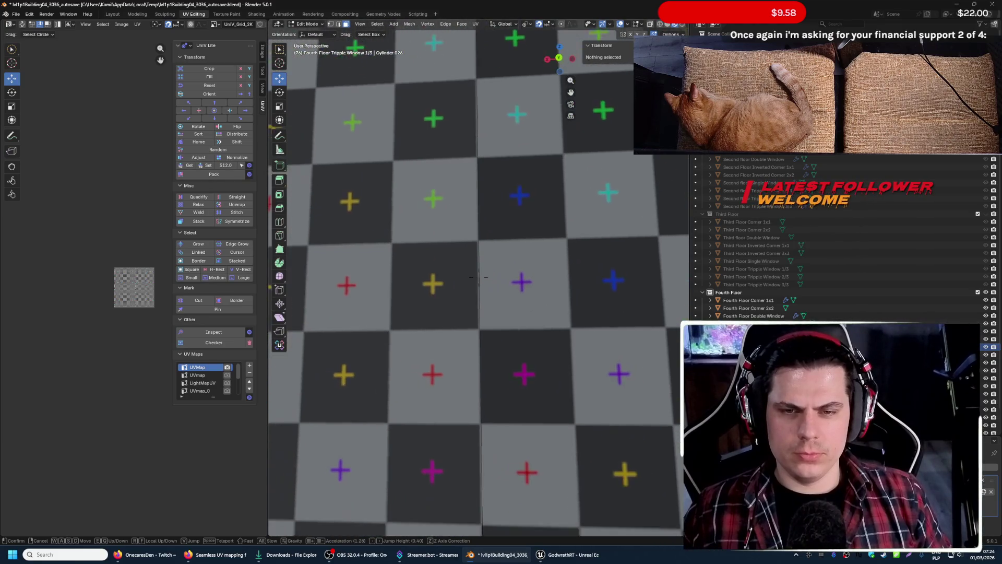
click(502, 332)
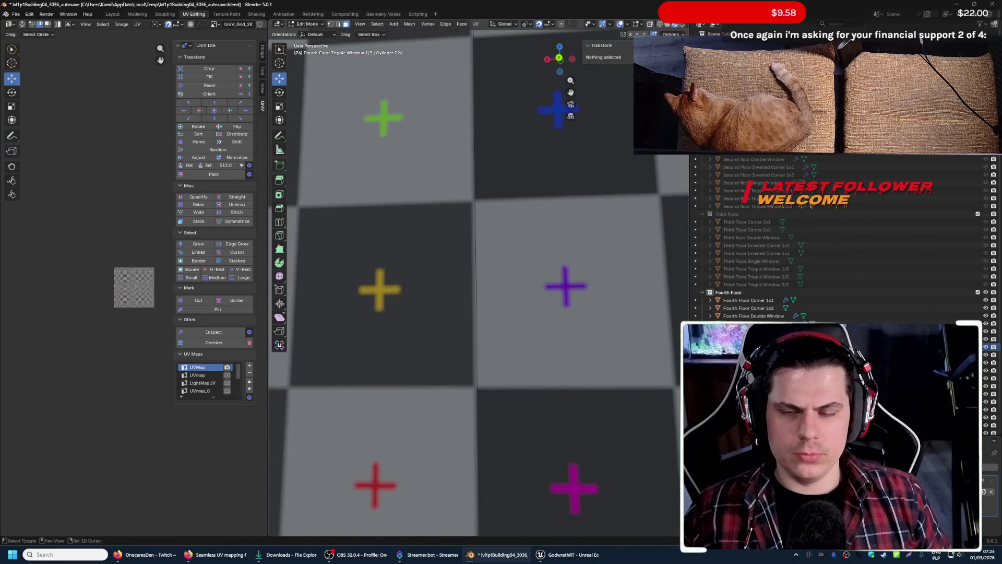
key(shift+grave)
key(s)
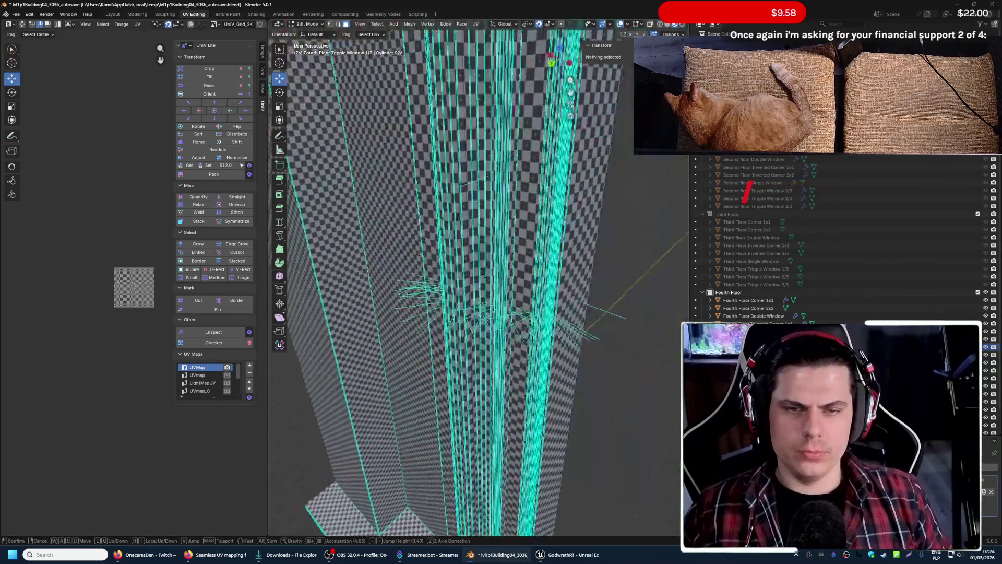
key(w)
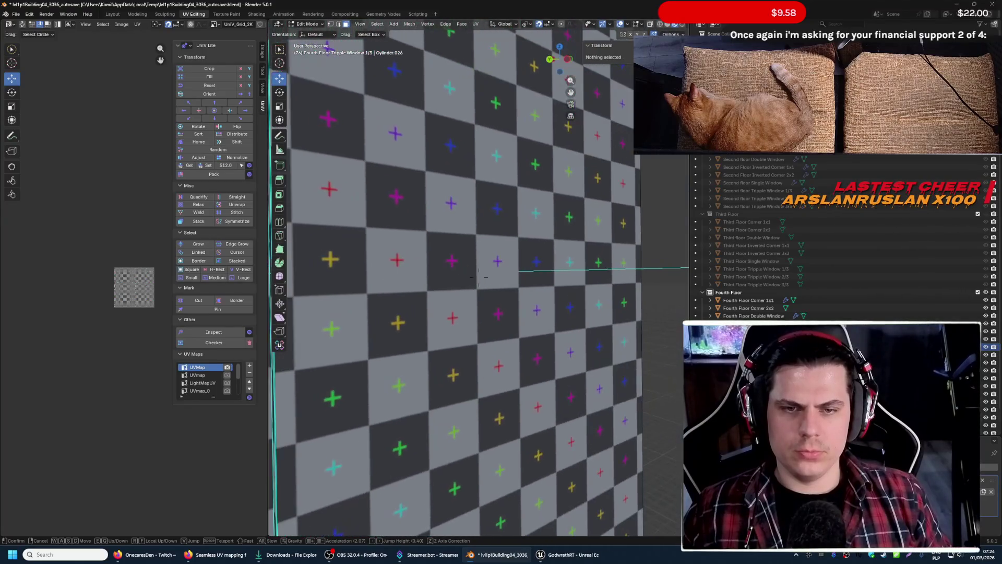
key(w)
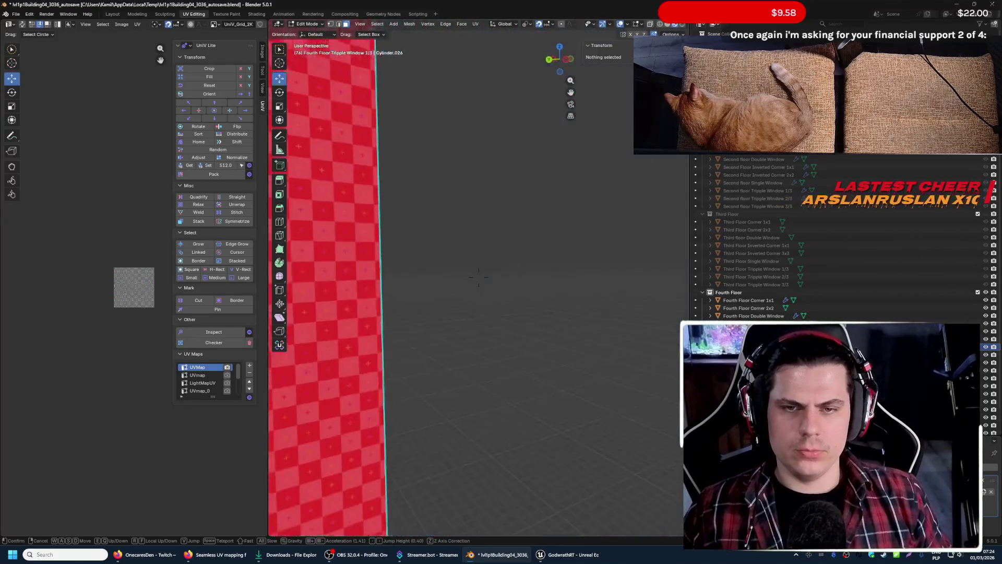
key(s)
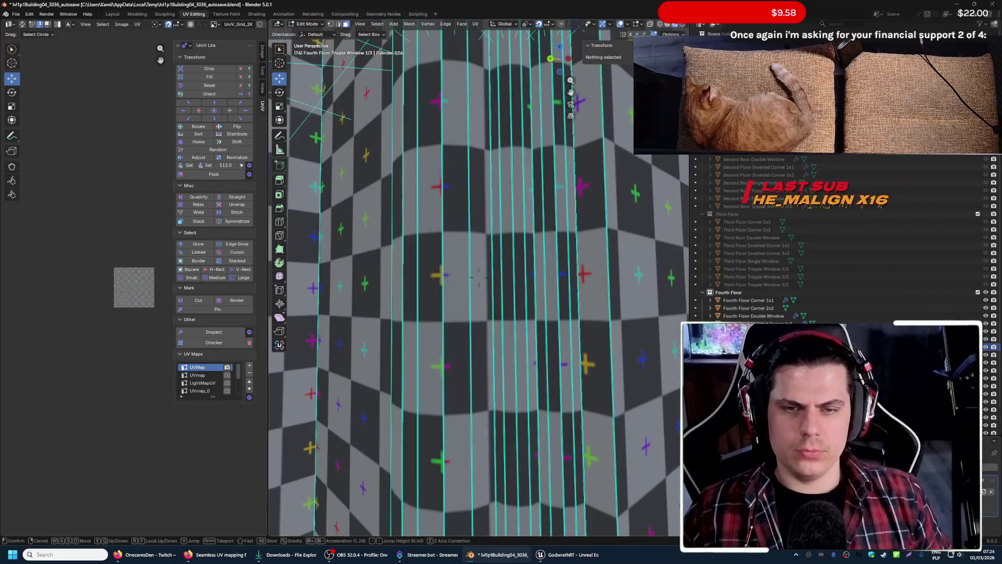
click(405, 324)
key(Tab)
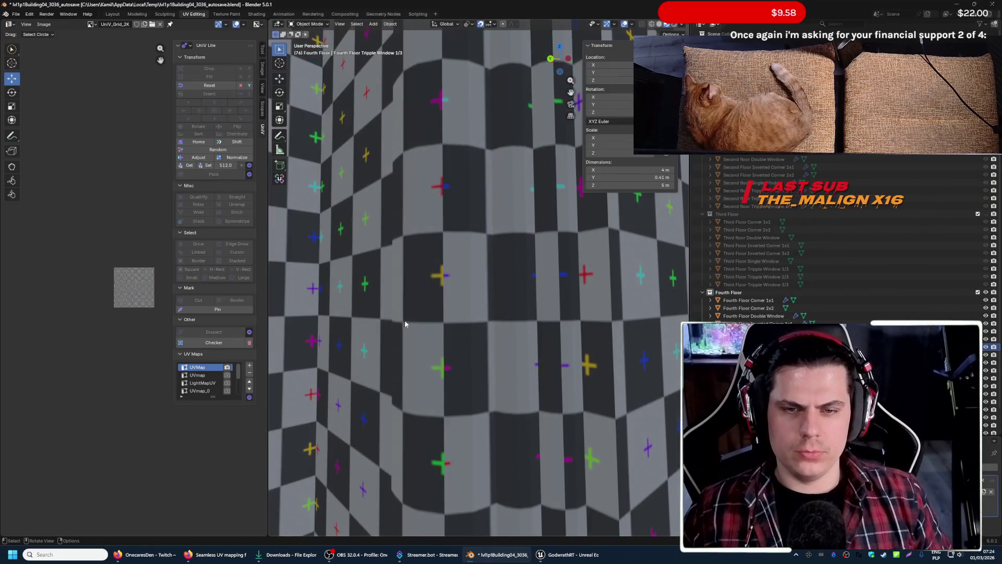
- Move in and out from the wall to compare checker scale and capture a screenshot of it
key(shift+grave)
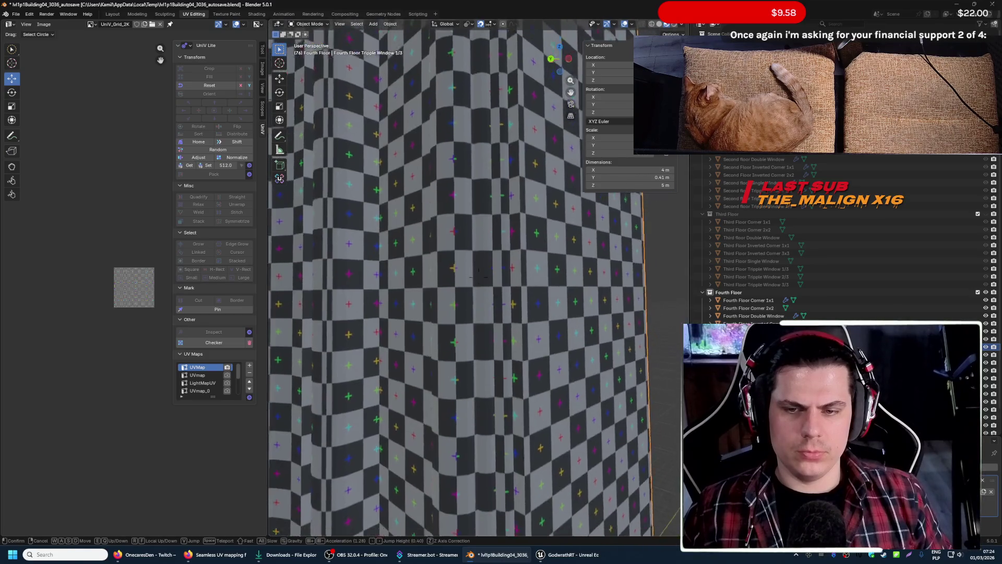
key(w)
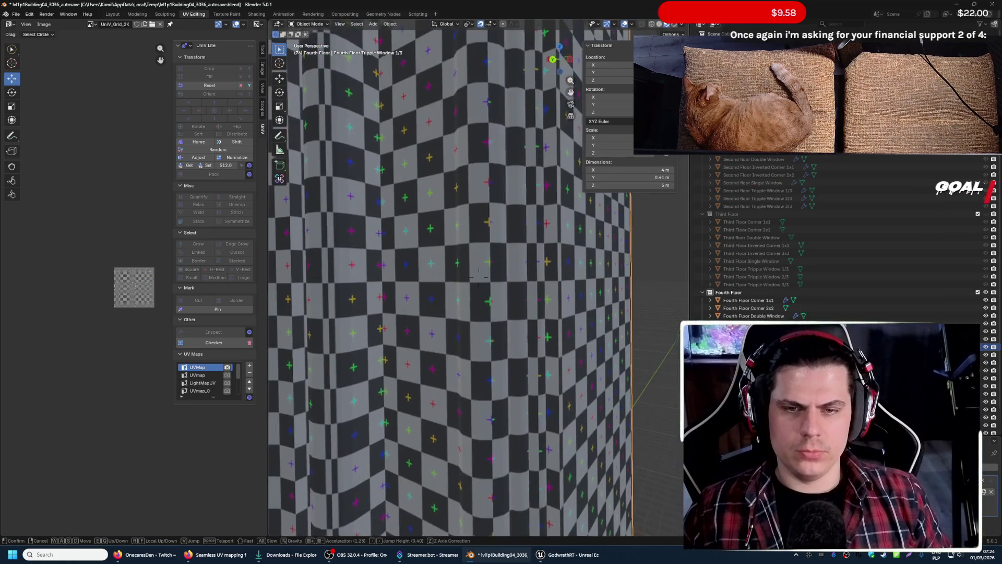
key(s)
key(w)
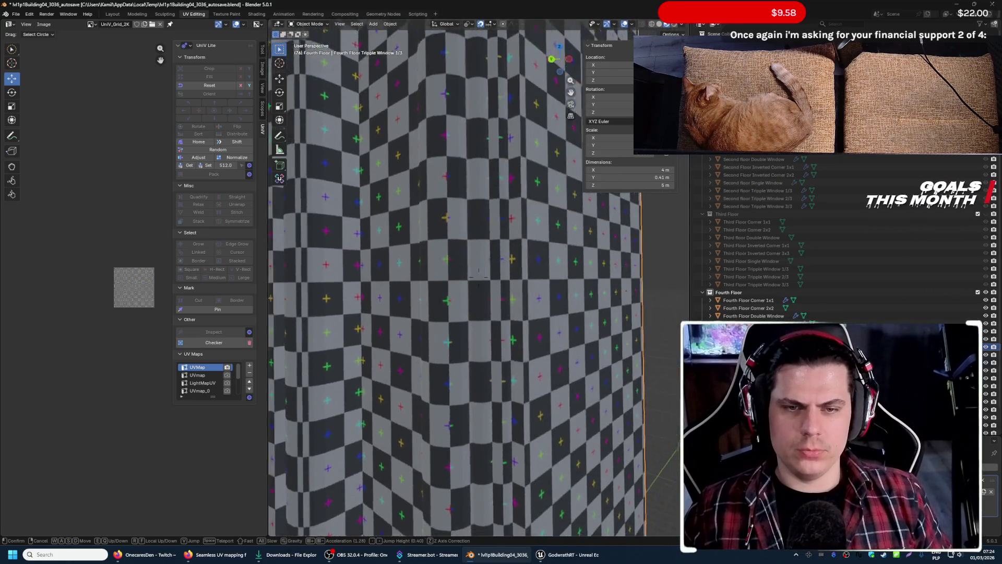
key(s)
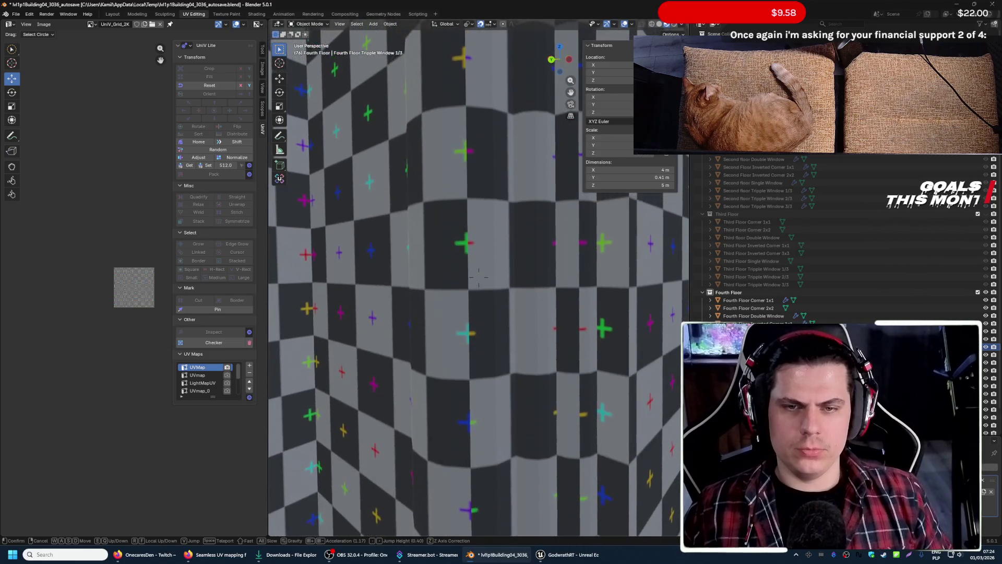
key(w)
key(w)
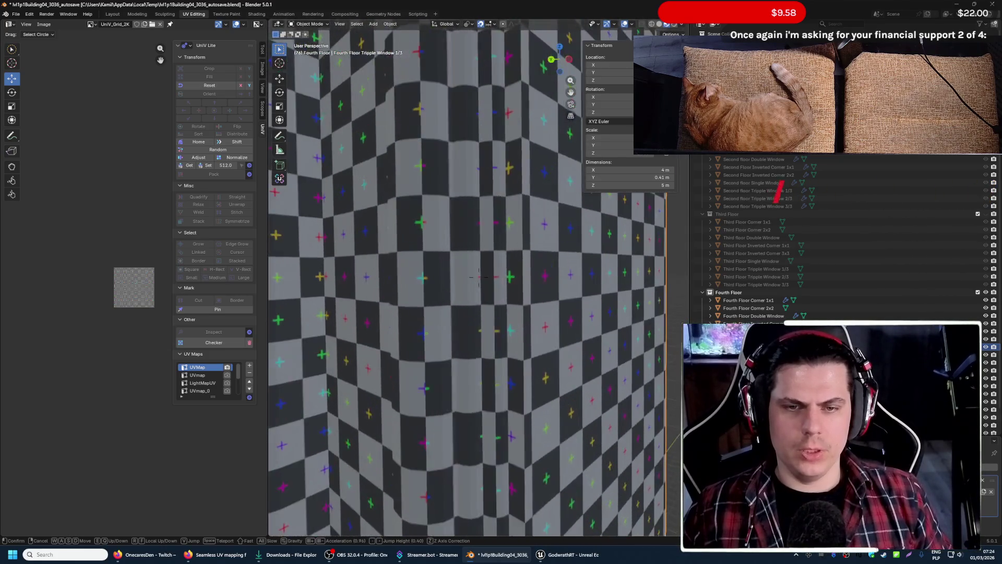
key(s)
key(w)
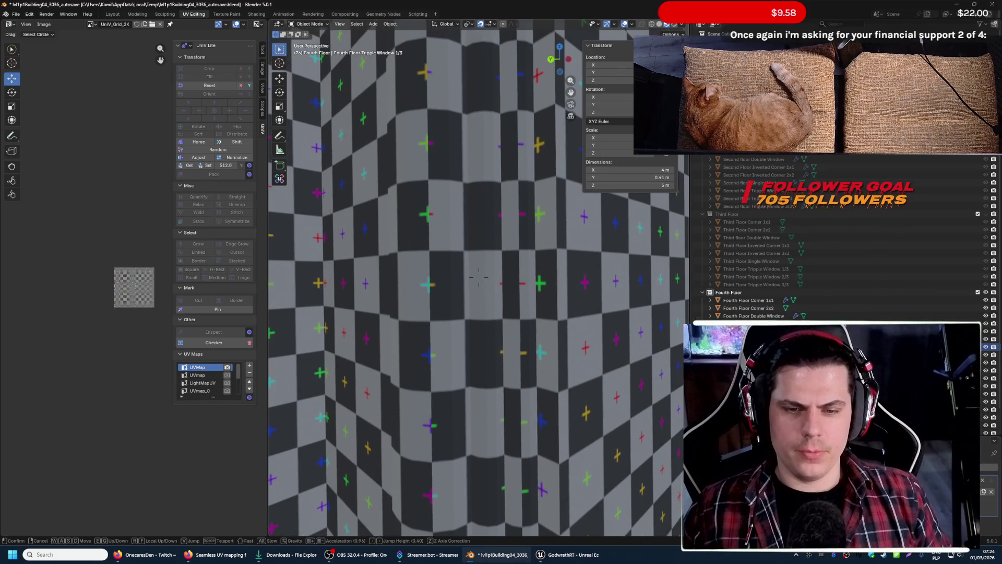
click(479, 276)
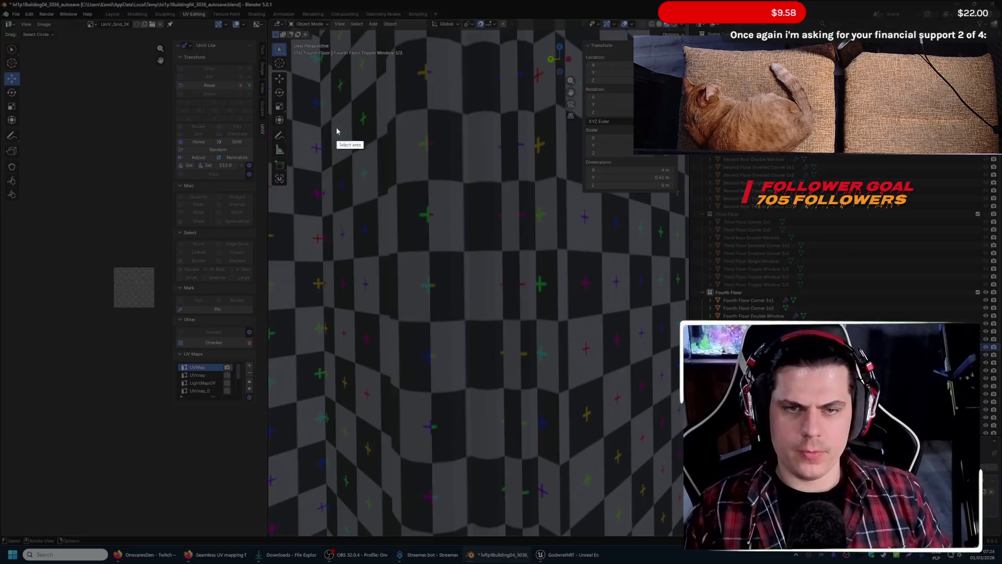
mouse_move(304, 79)
mouse_down()
mouse_move(584, 504)
mouse_move(687, 517)
mouse_up()
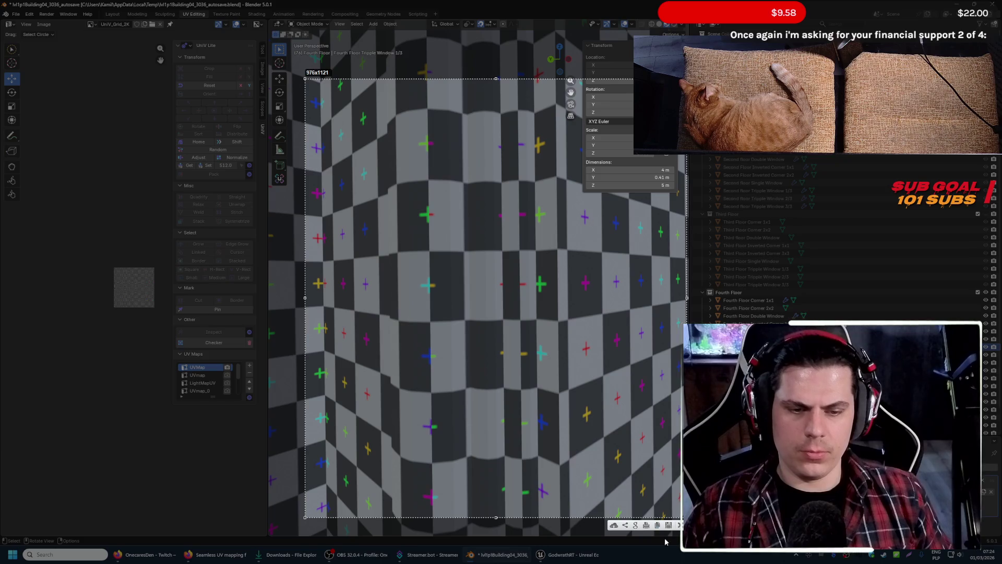
- Cancel the screen capture of the checker-textured trim
key(ctrl+c)
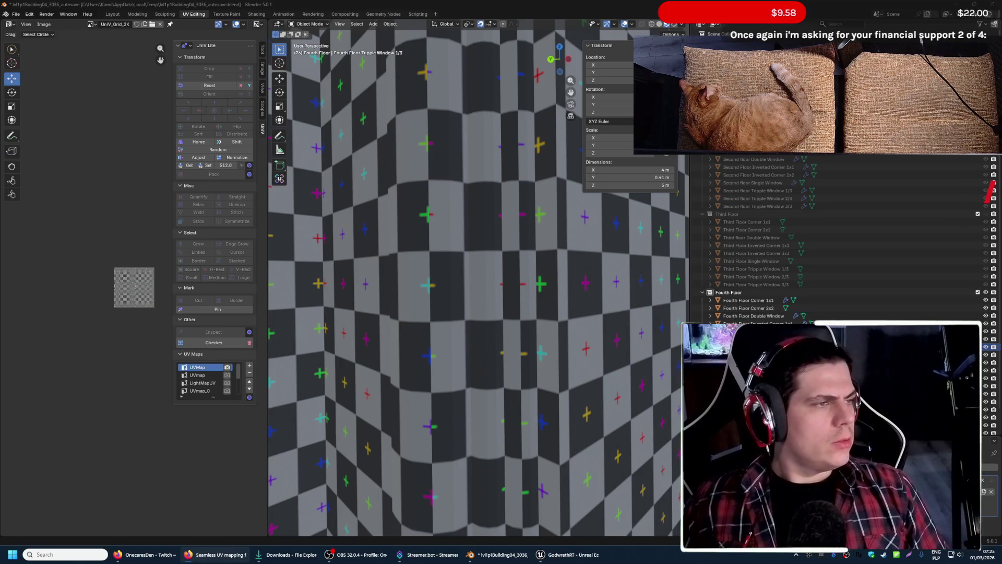
- In edit mode, select two vertical edge loops on the window cylinder, flying closer between picks
click(508, 354)
key(Tab)
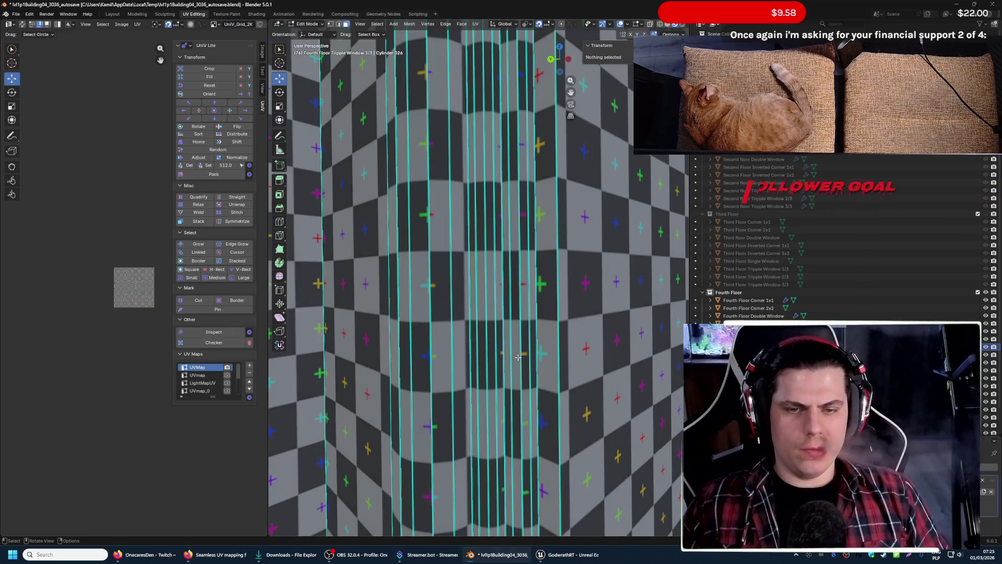
alt+click(519, 355)
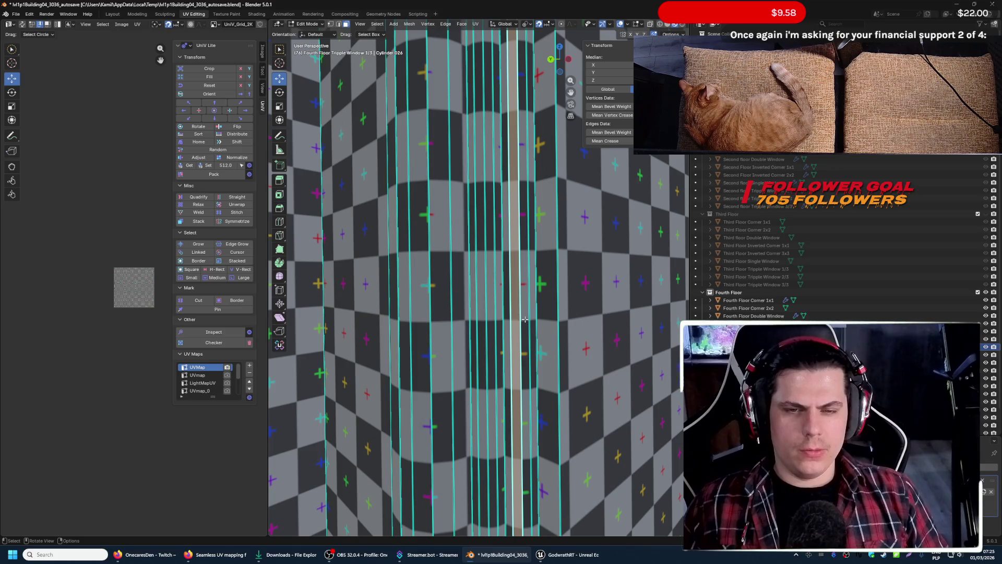
key(2)
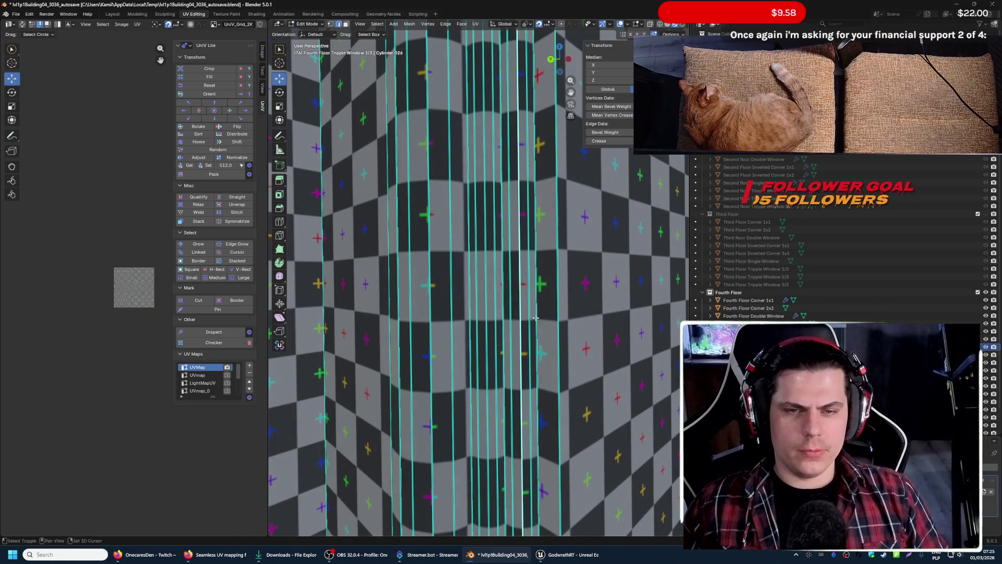
key(shift+grave)
key(w)
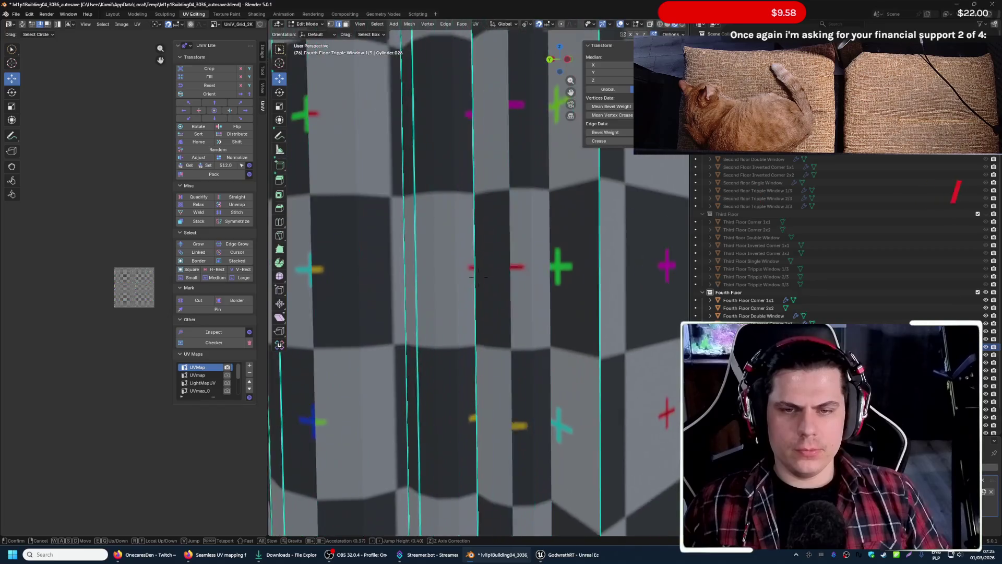
click(543, 310)
scroll(466, 290, down, 5)
scroll(401, 290, up, 3)
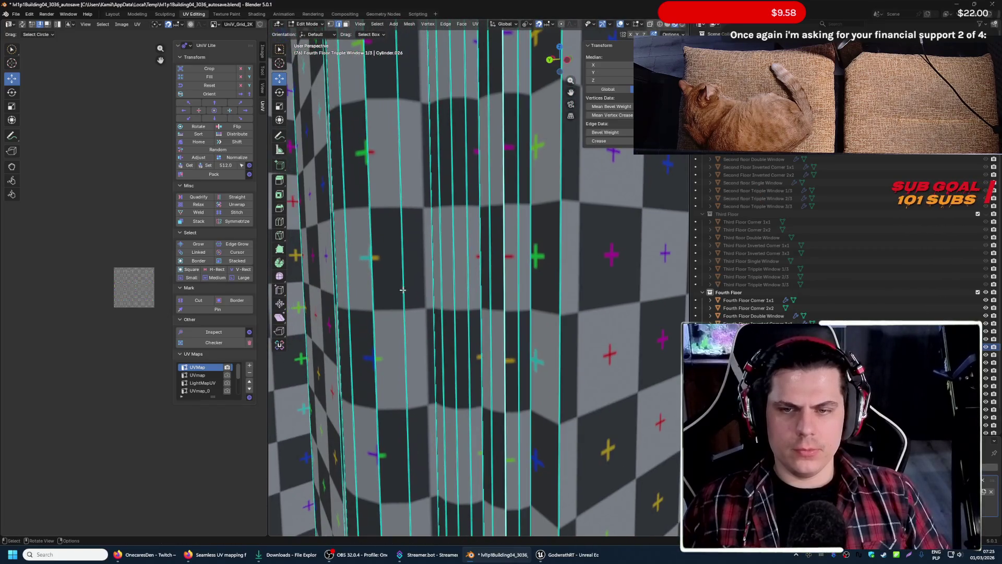
alt+click(481, 282)
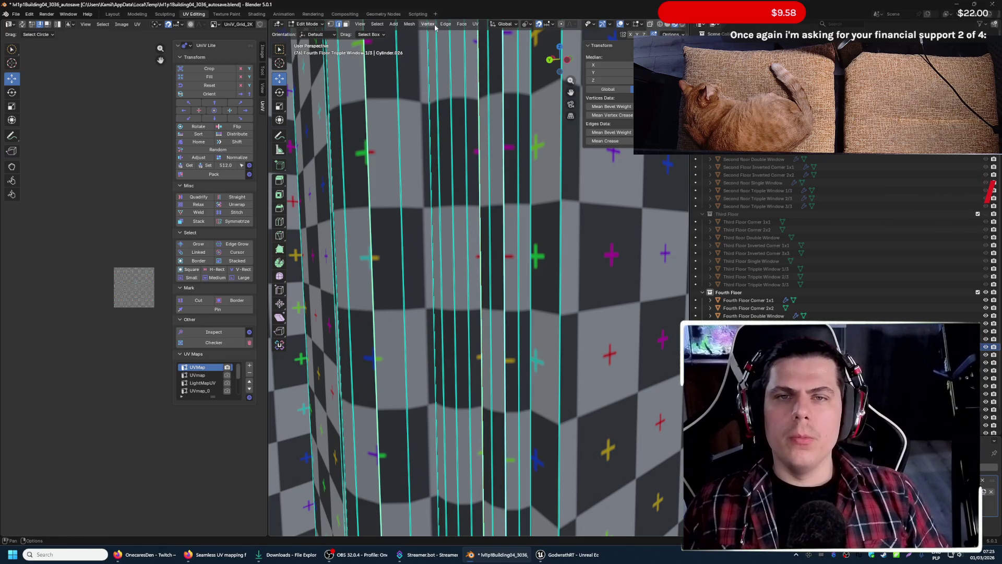
- Mark the selected loops as UV seams and screenshot the seamed cylinder area
click(462, 26)
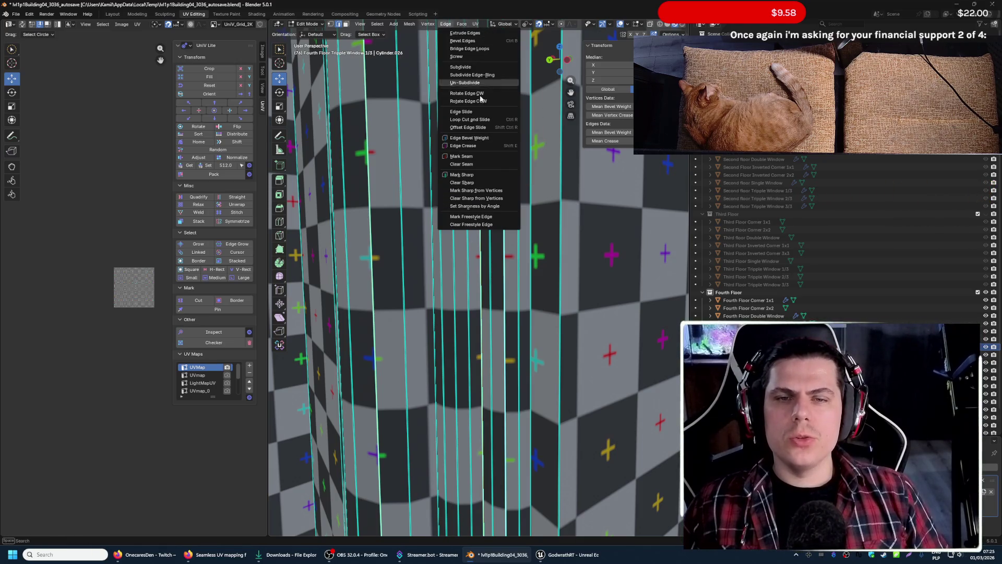
click(485, 154)
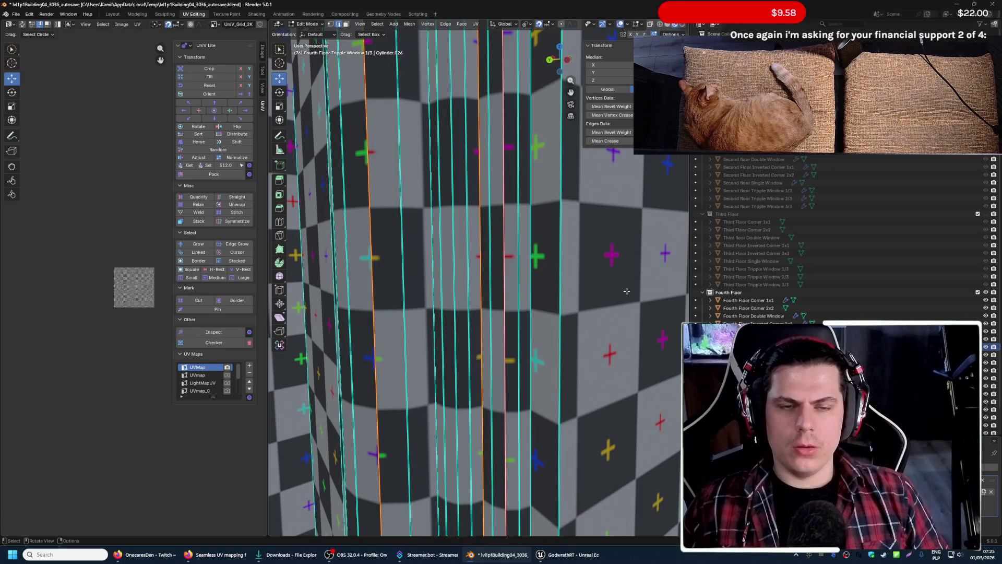
key(Tab)
key(Tab)
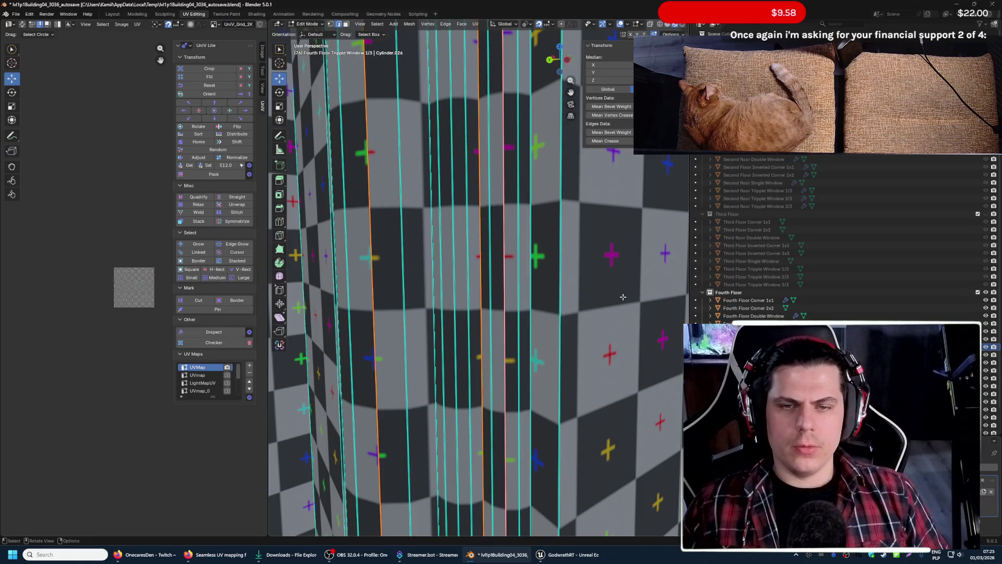
key(Print)
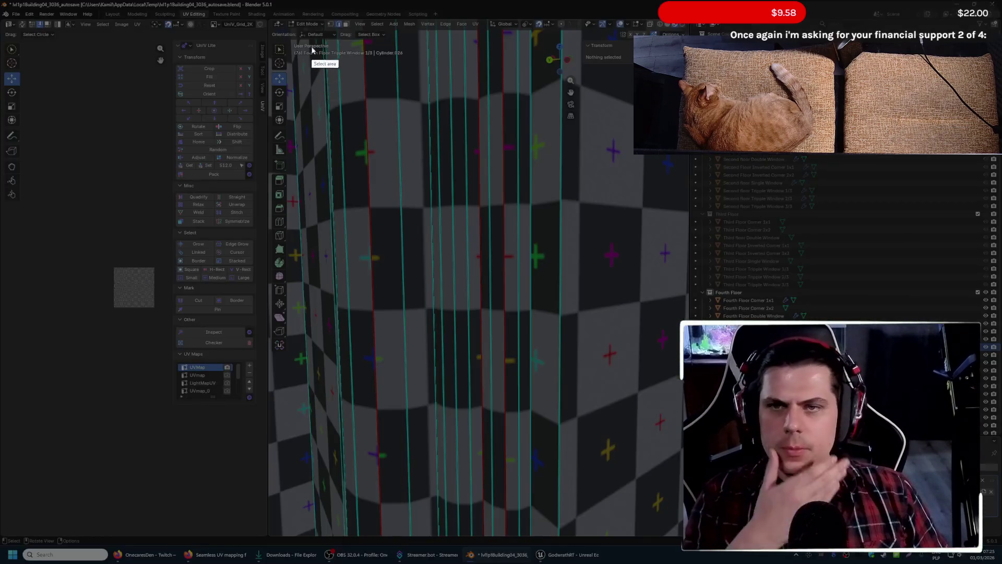
drag(309, 34, 626, 541)
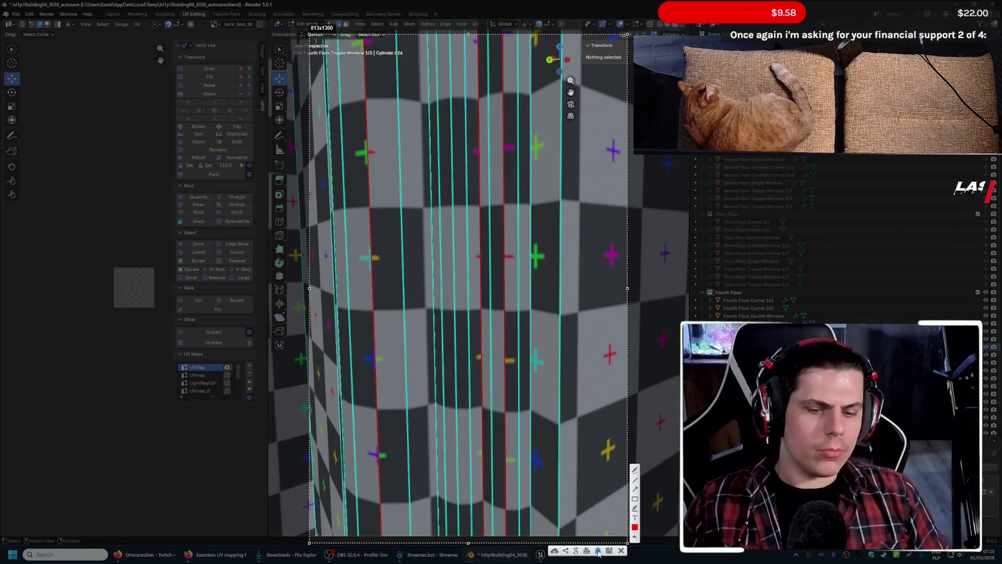
key(ctrl+c)
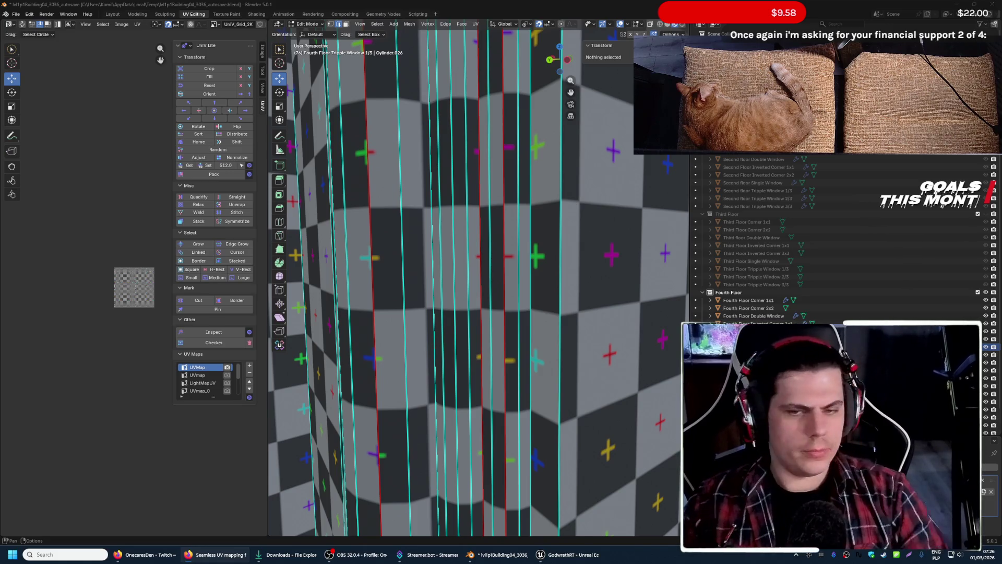
key(shift+grave)
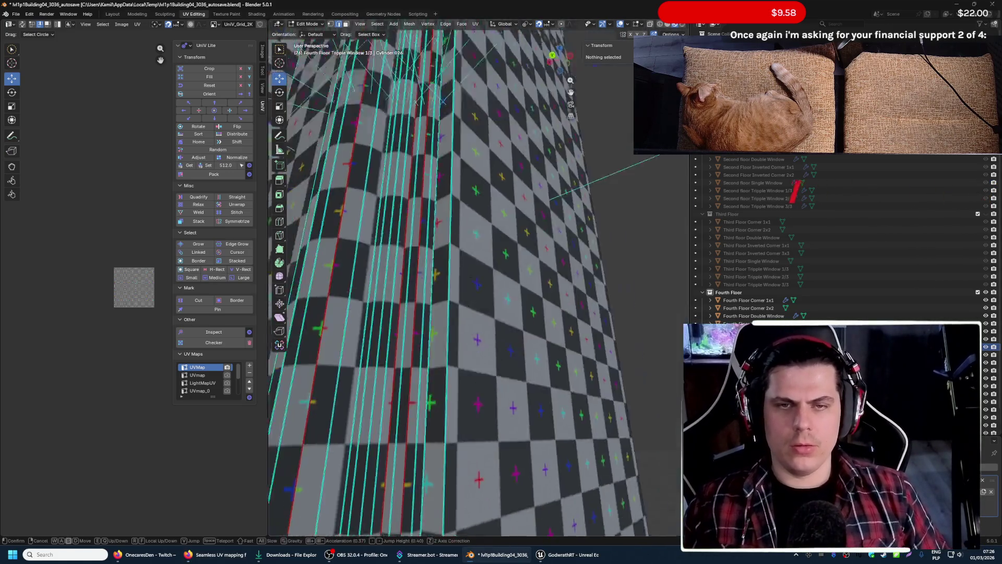
- Fly back and forth along the checkered trim to inspect the pattern
key(s)
key(w)
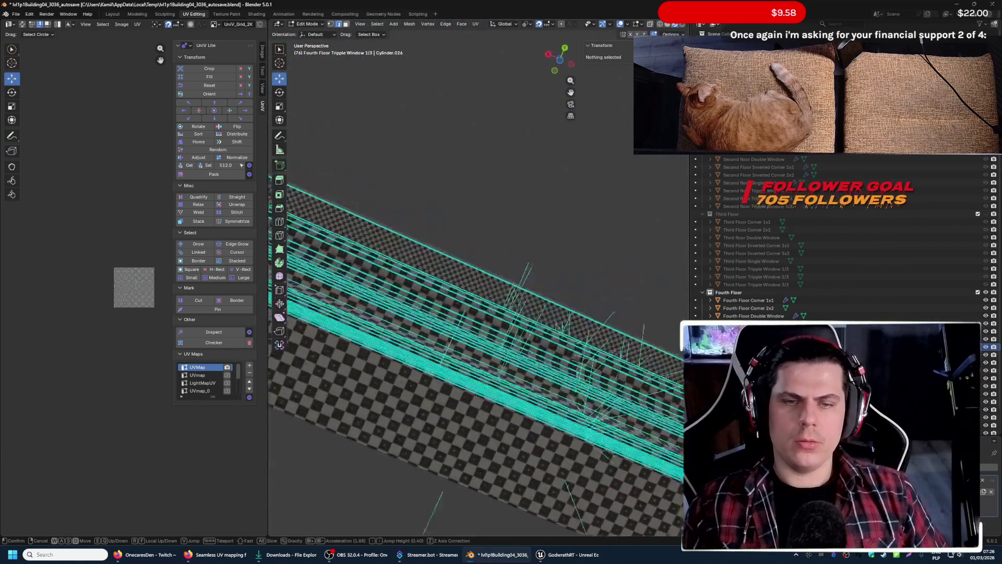
key(s)
key(w)
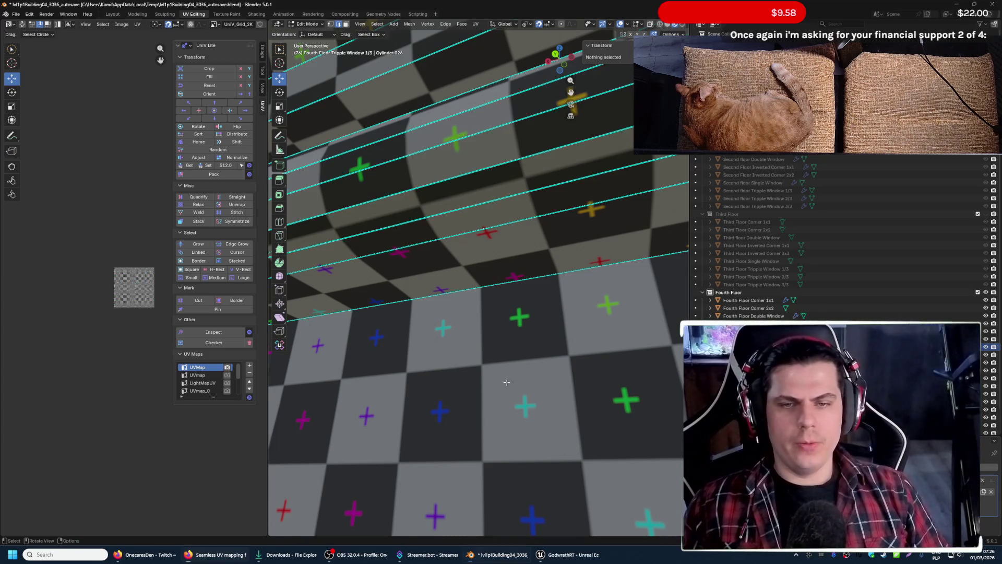
scroll(509, 385, down, 6)
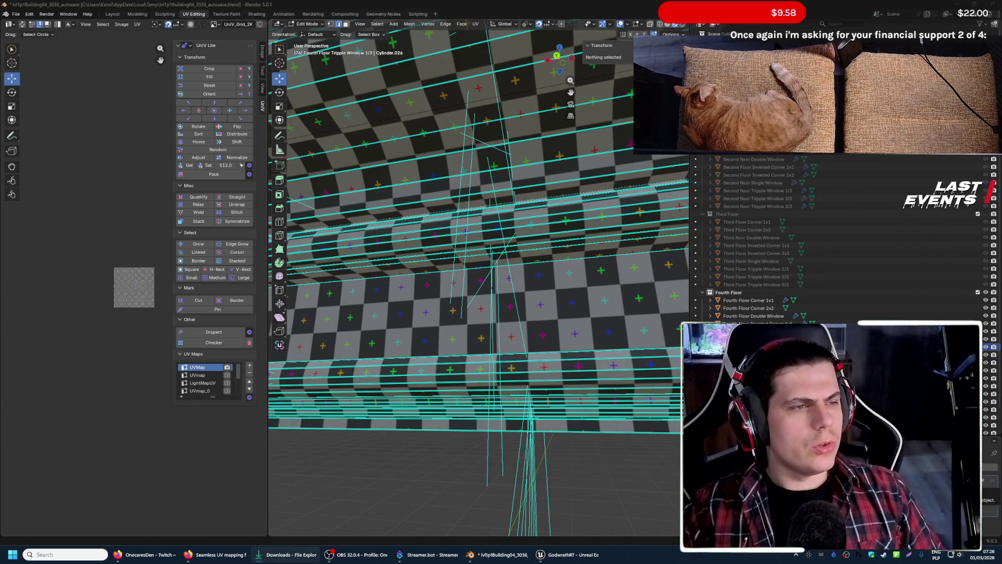
click(501, 555)
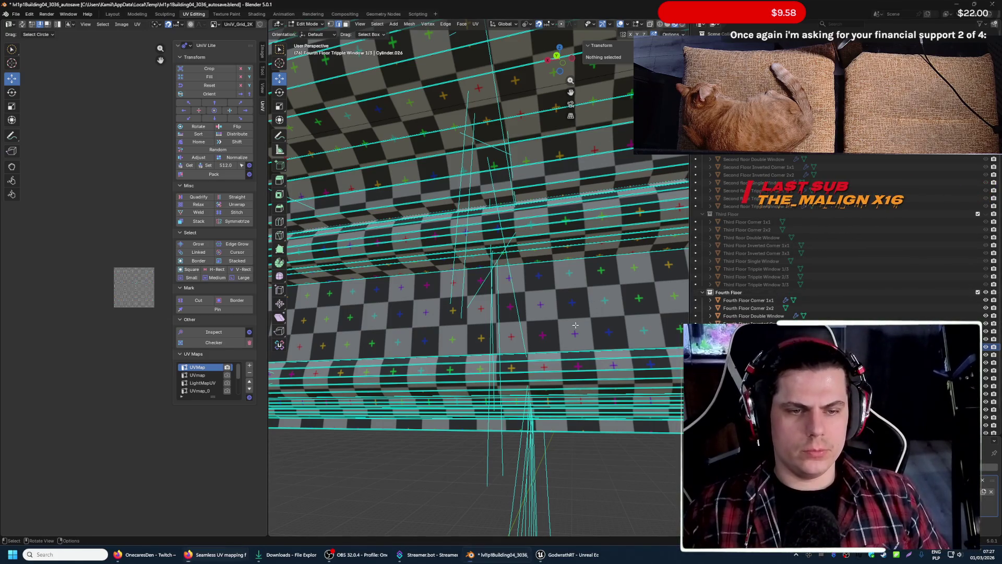
- Re-enter edit mode with every face selected and switch to the Scripting layout
key(Tab)
key(Tab)
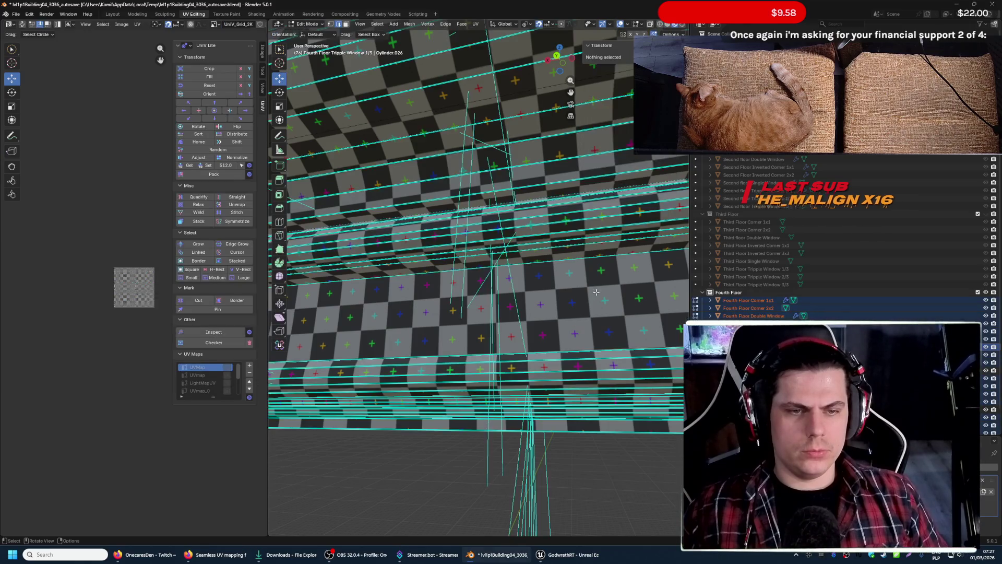
key(a)
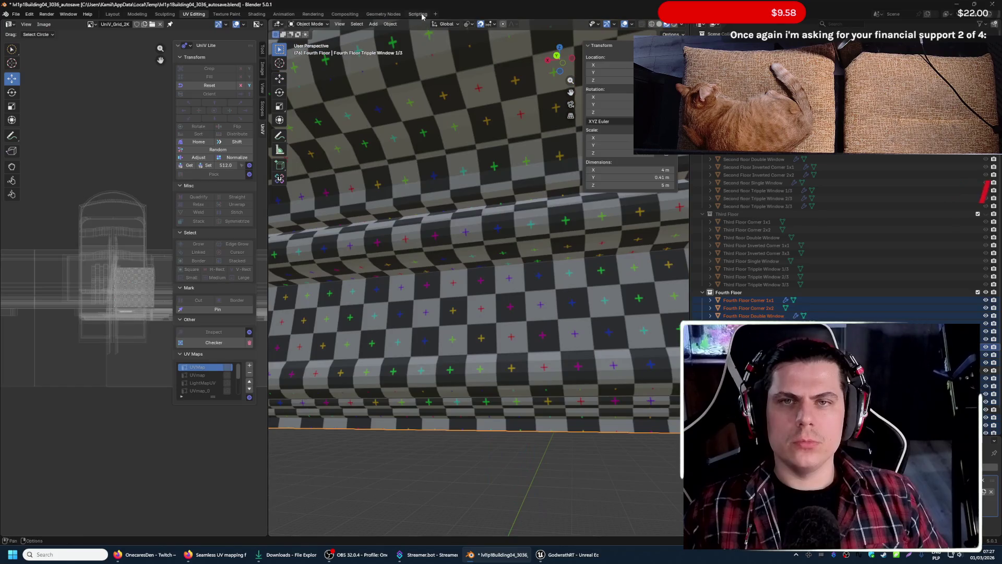
click(417, 13)
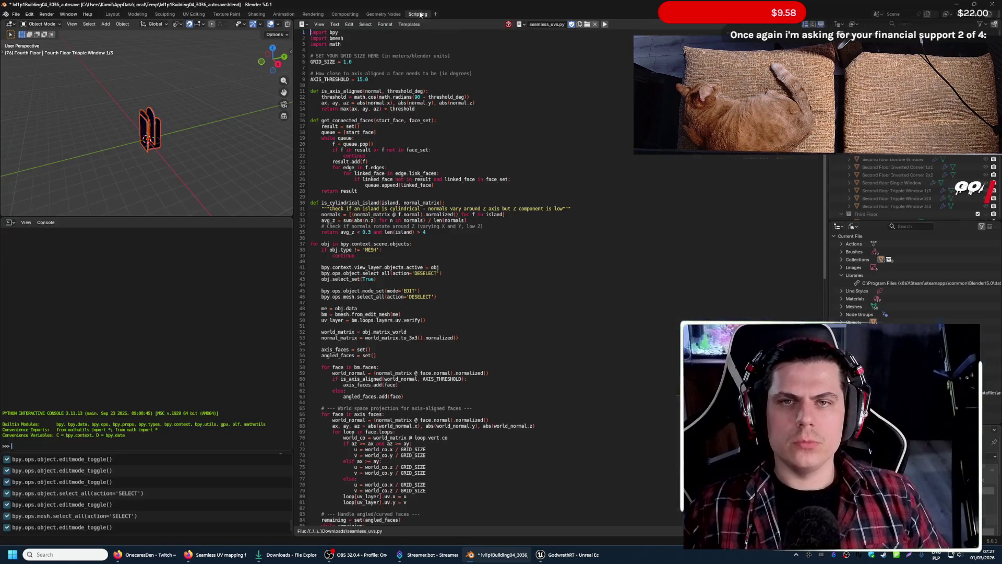
- Unlink the old script, load seamless_uvs.py from Downloads and return to UV Editing
click(595, 25)
click(577, 26)
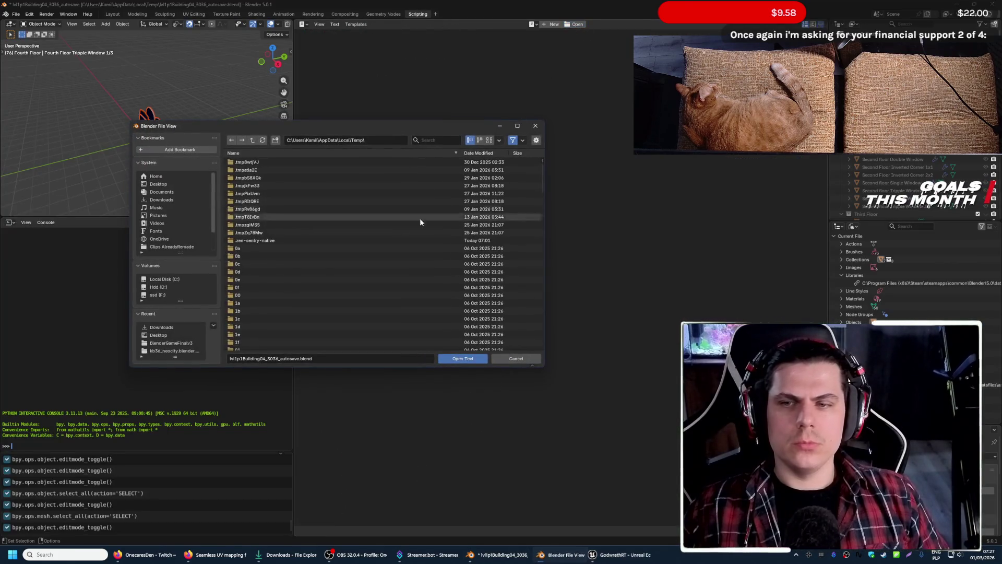
click(173, 199)
click(299, 209)
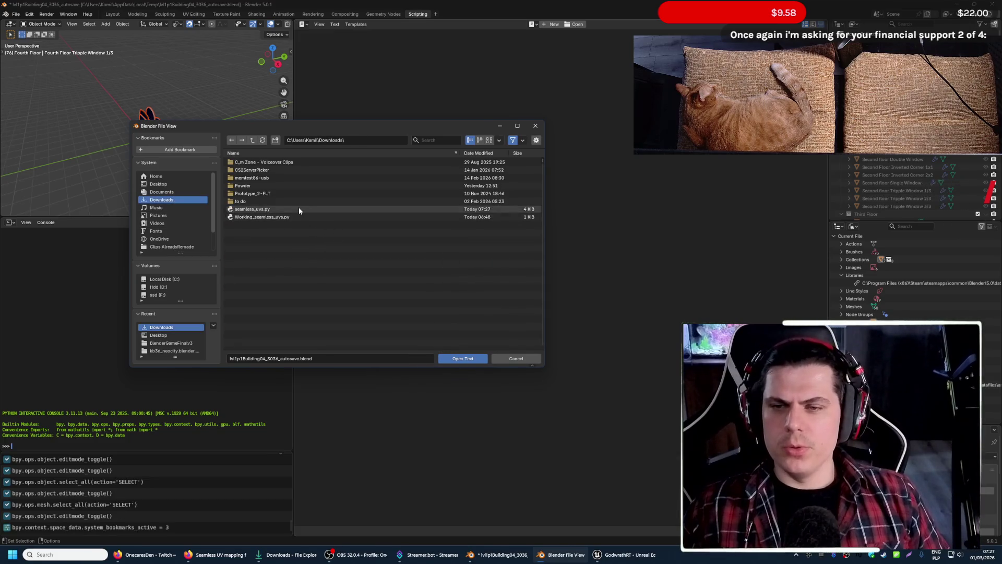
click(461, 358)
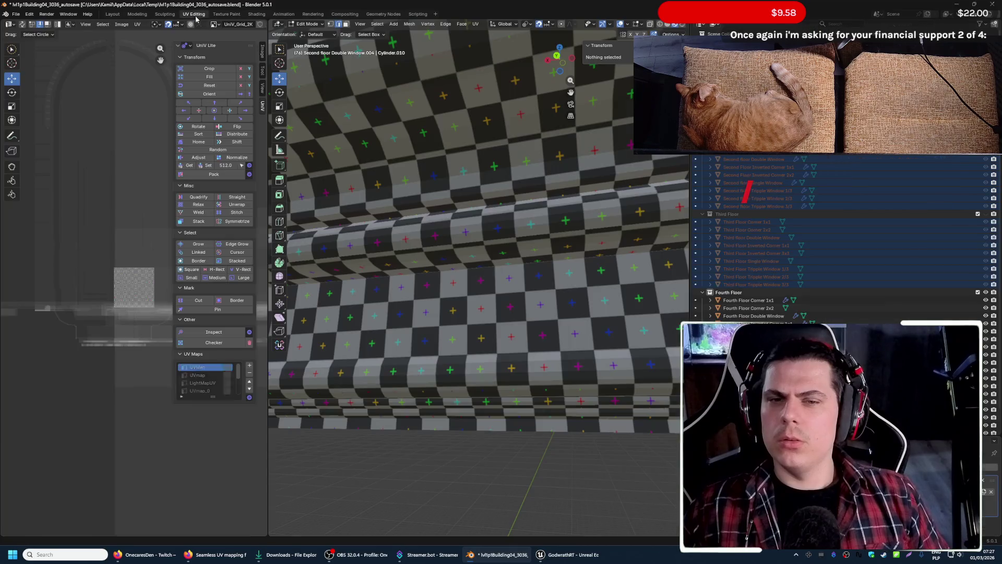
click(194, 13)
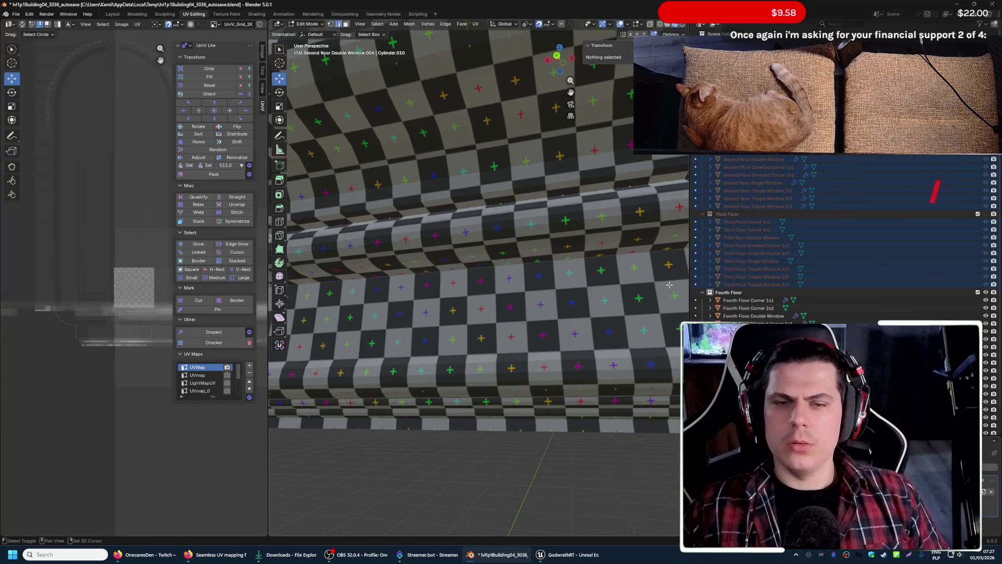
- Fly around and below the checkered trim to check the new mapping
key(w)
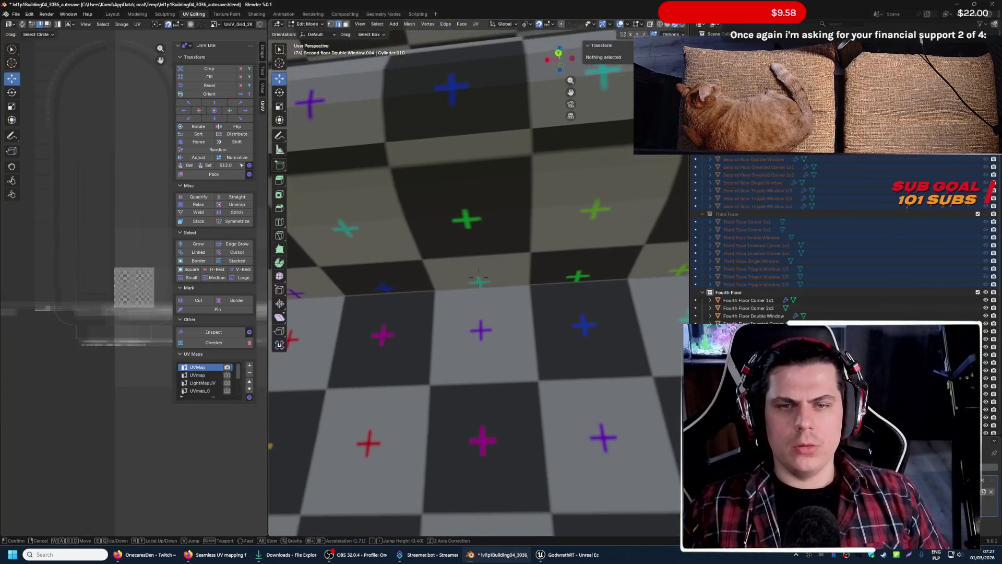
key(s)
key(q)
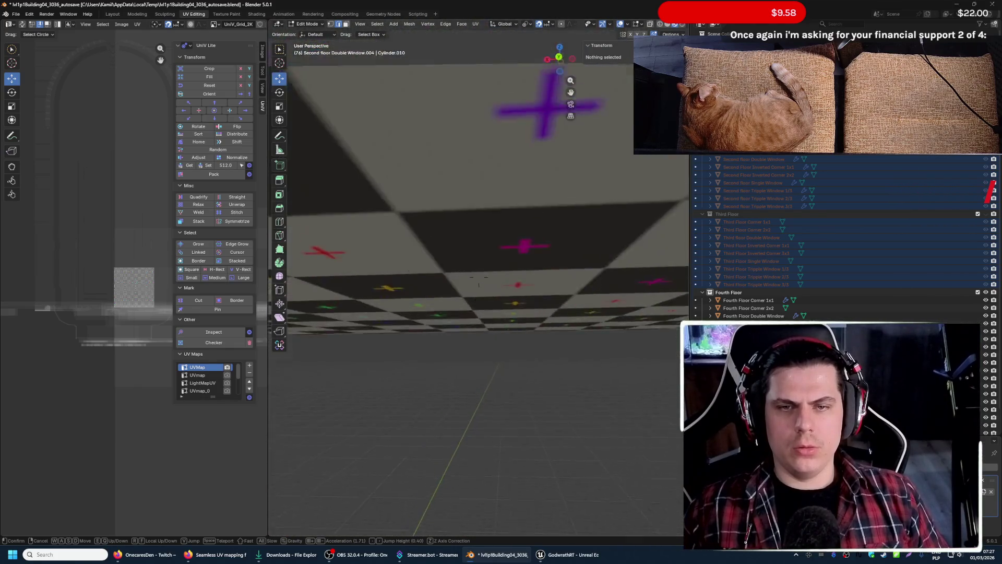
click(615, 295)
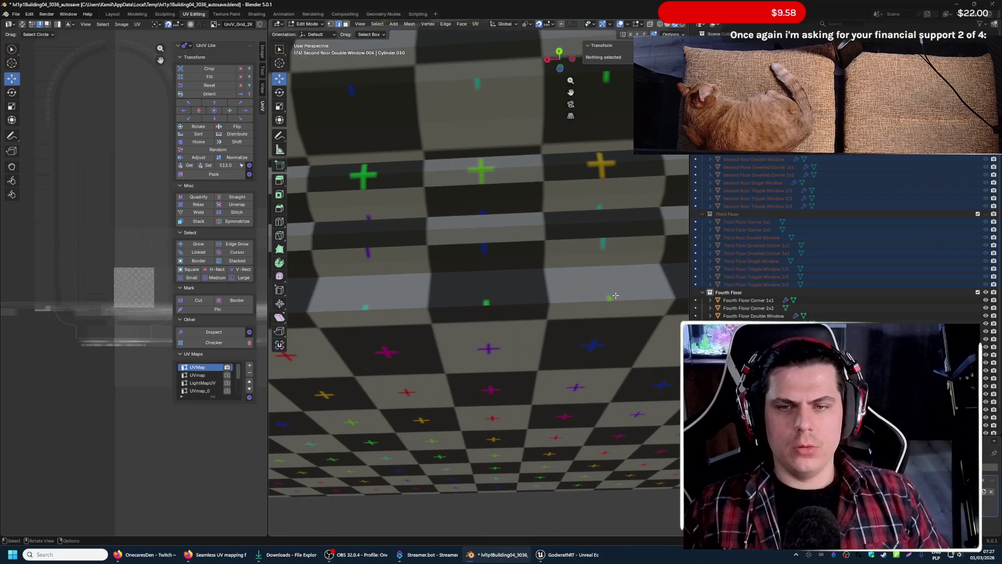
- Select a horizontal band of two edge loops on the trim, then leave edit mode
alt+click(403, 234)
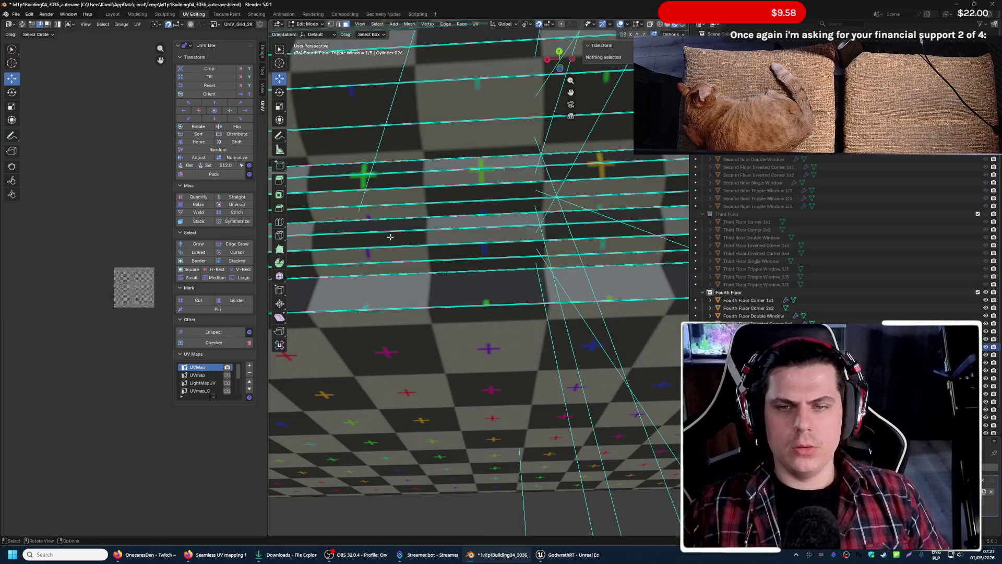
alt+shift+click(399, 227)
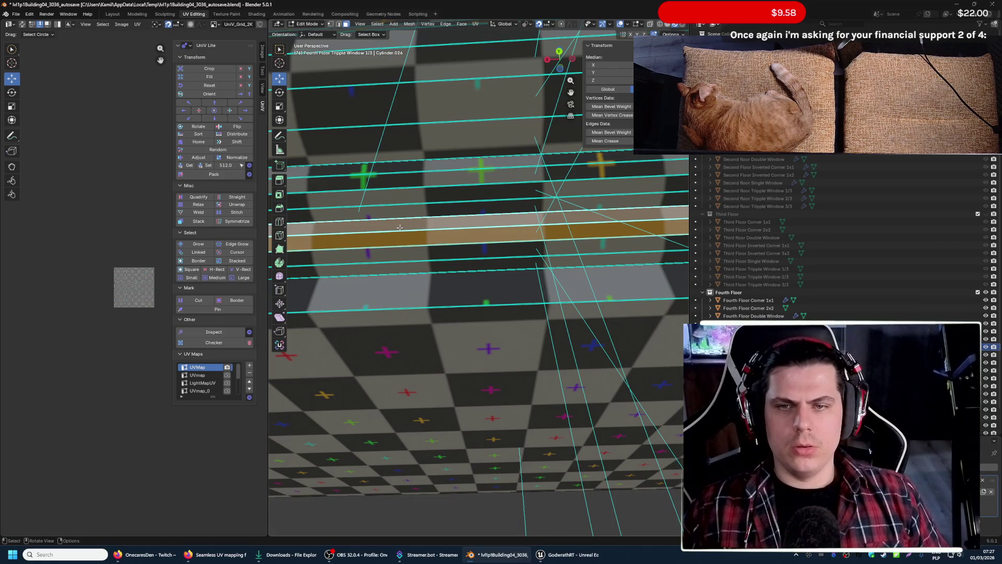
scroll(400, 227, down, 3)
scroll(399, 228, up, 3)
key(Tab)
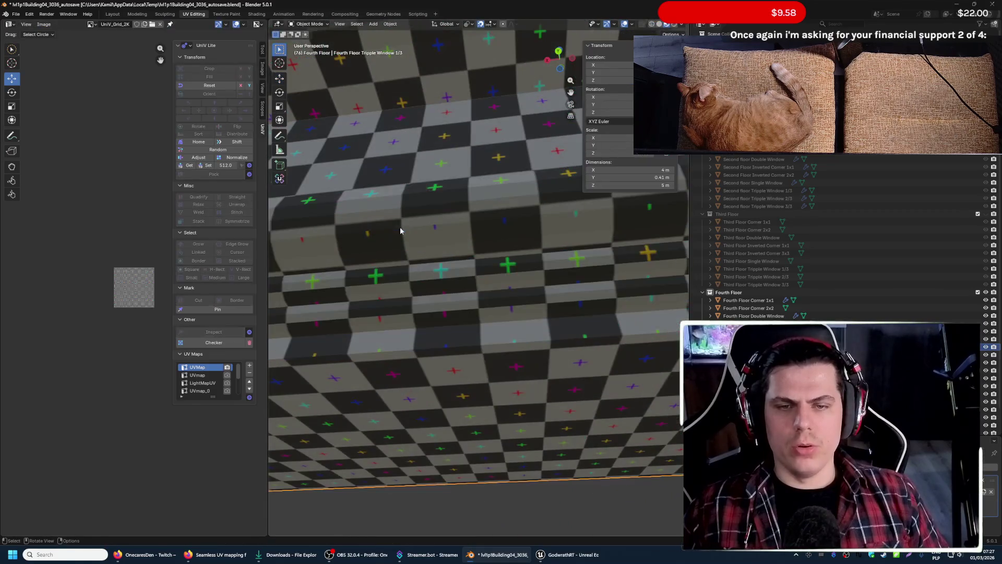
key(shift+grave)
key(w)
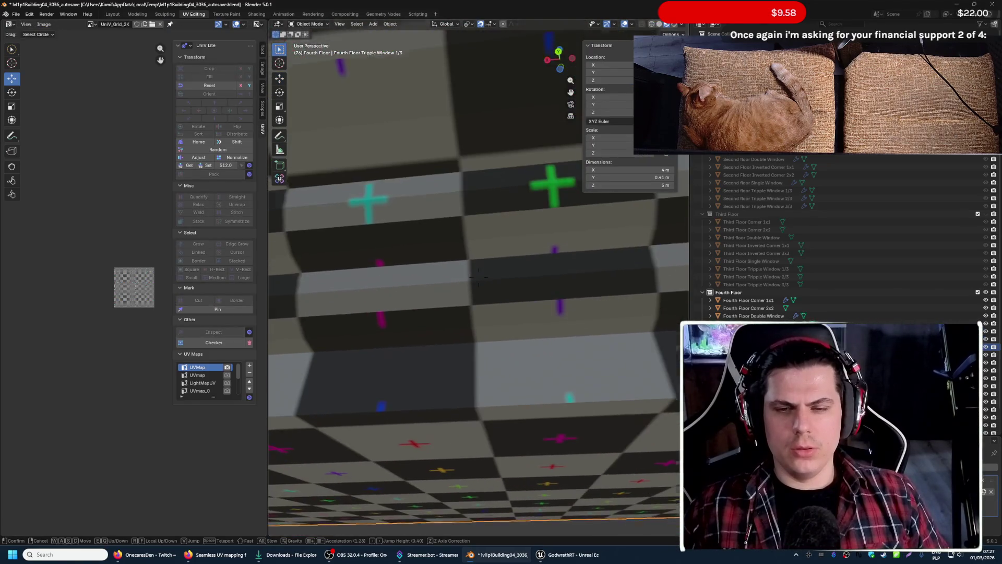
key(s)
click(470, 256)
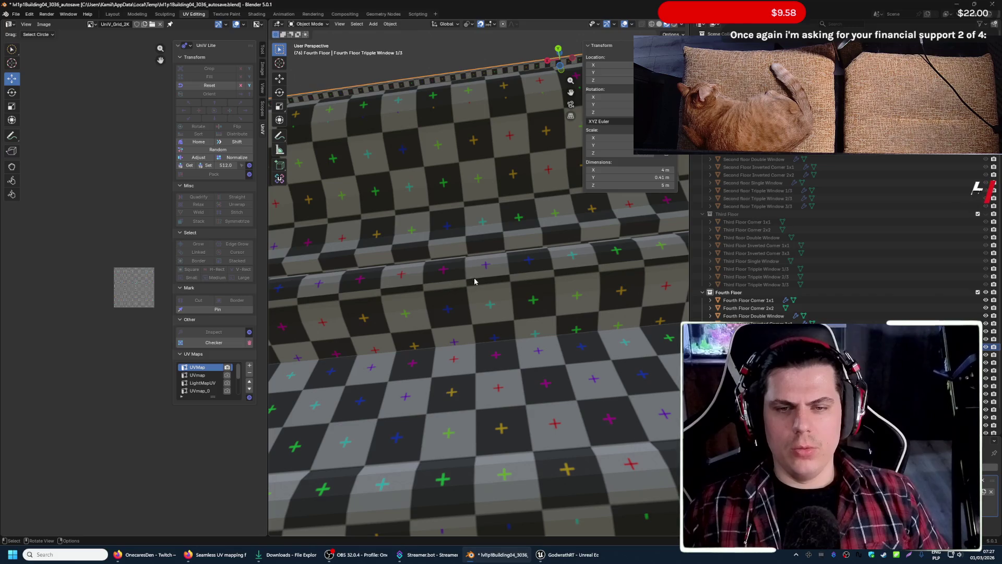
key(Tab)
alt+click(478, 203)
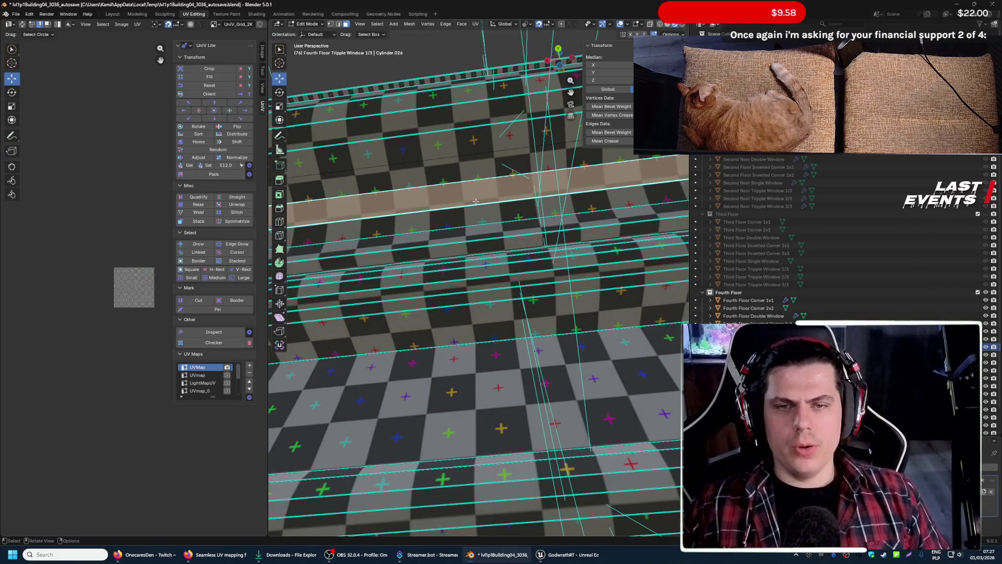
key(shift+grave)
key(w)
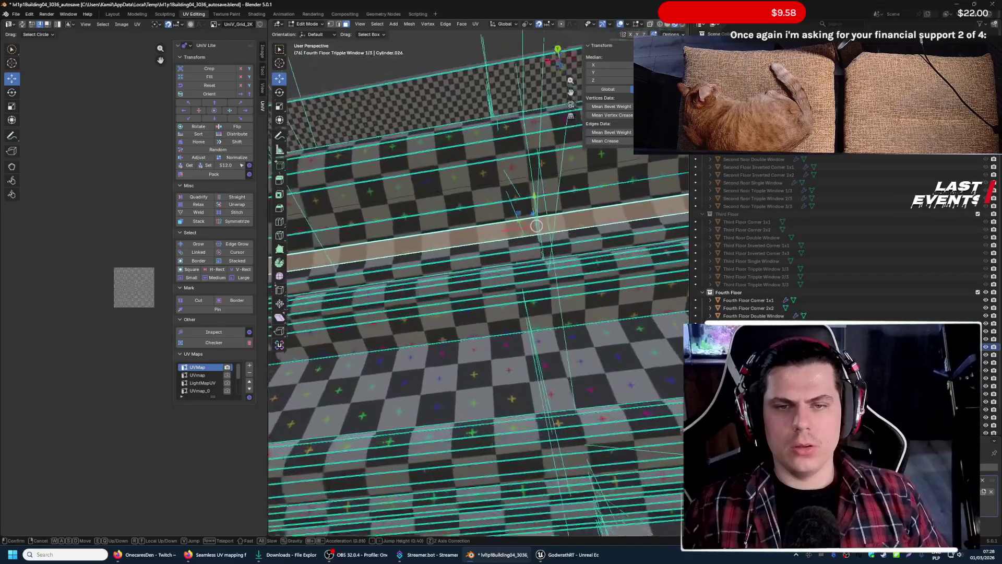
click(478, 277)
key(Tab)
key(shift+grave)
key(s)
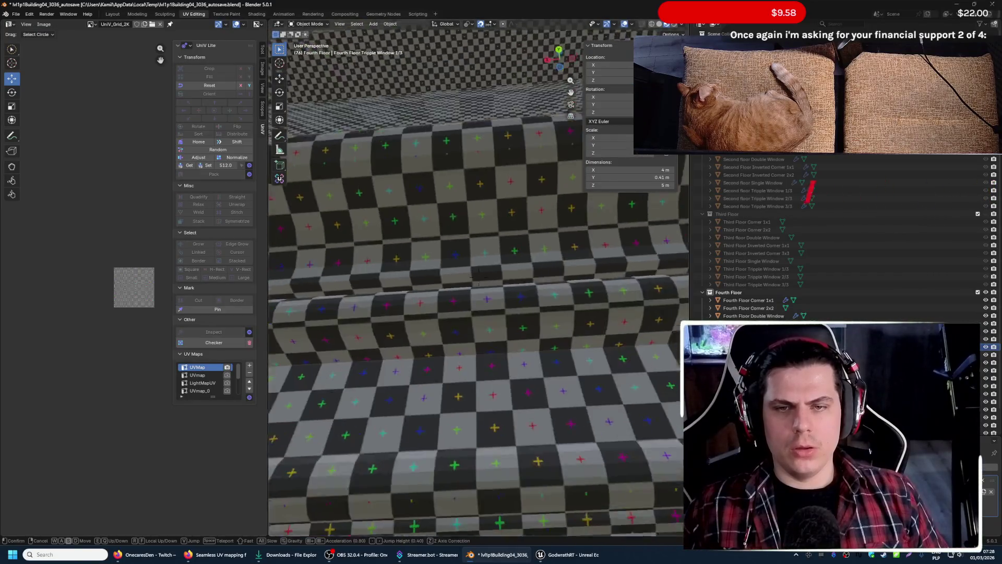
key(w)
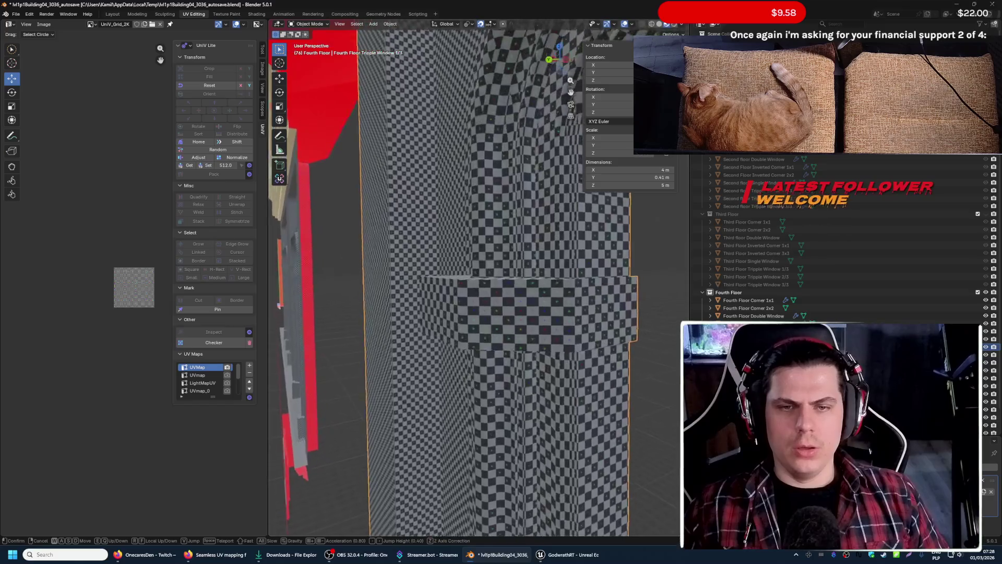
key(w)
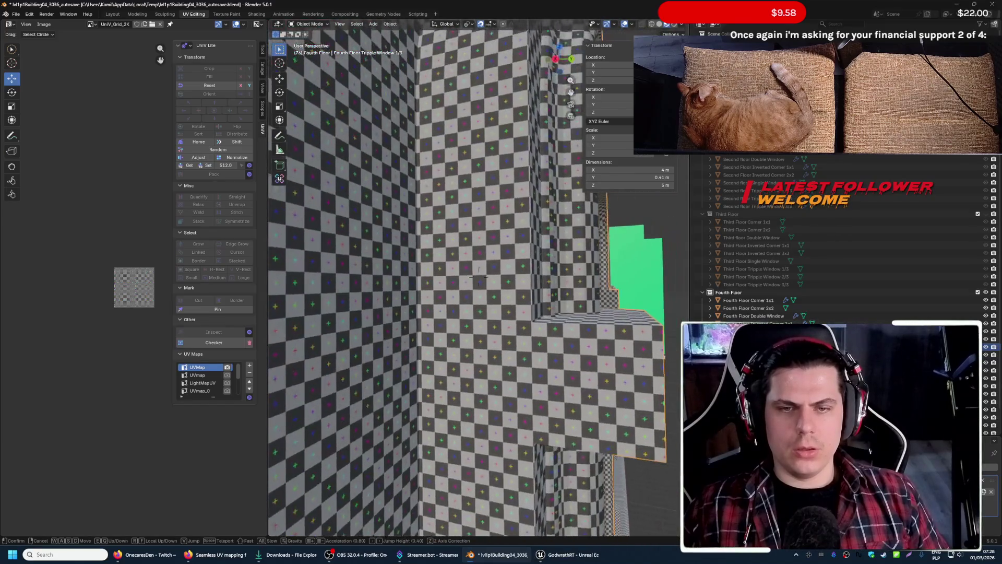
click(487, 210)
key(Tab)
key(Tab)
key(Tab)
click(474, 266)
key(Tab)
key(shift+grave)
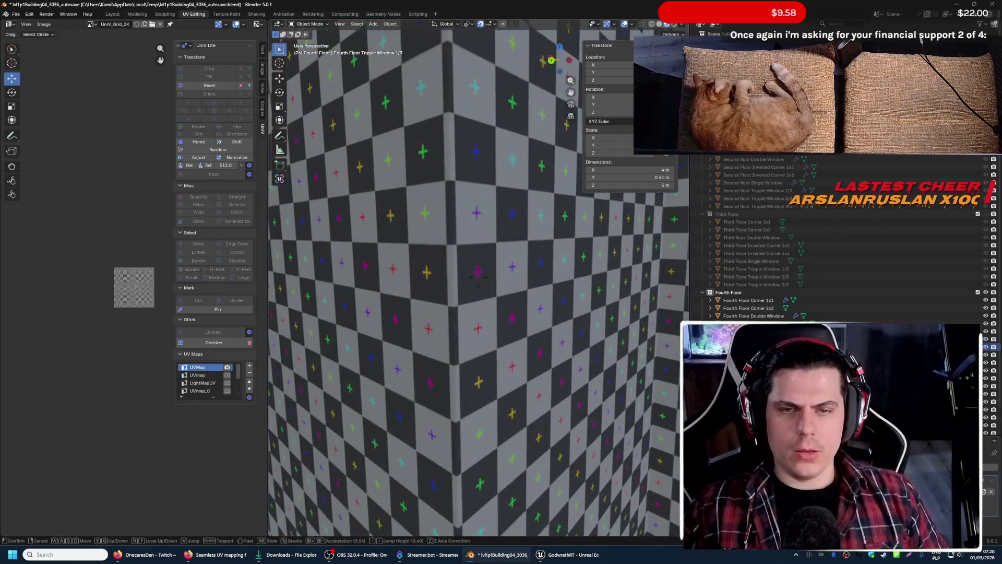
key(w)
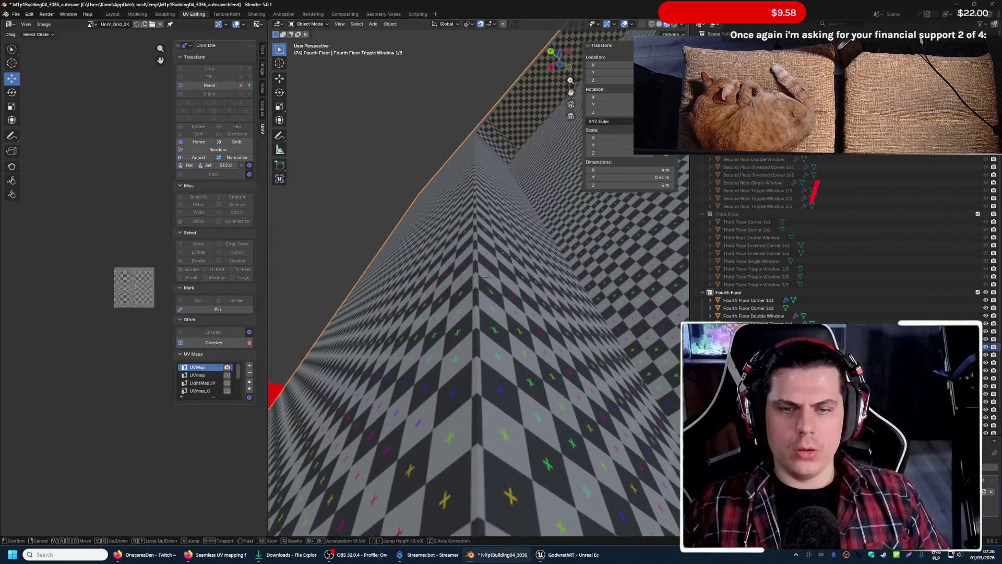
key(s)
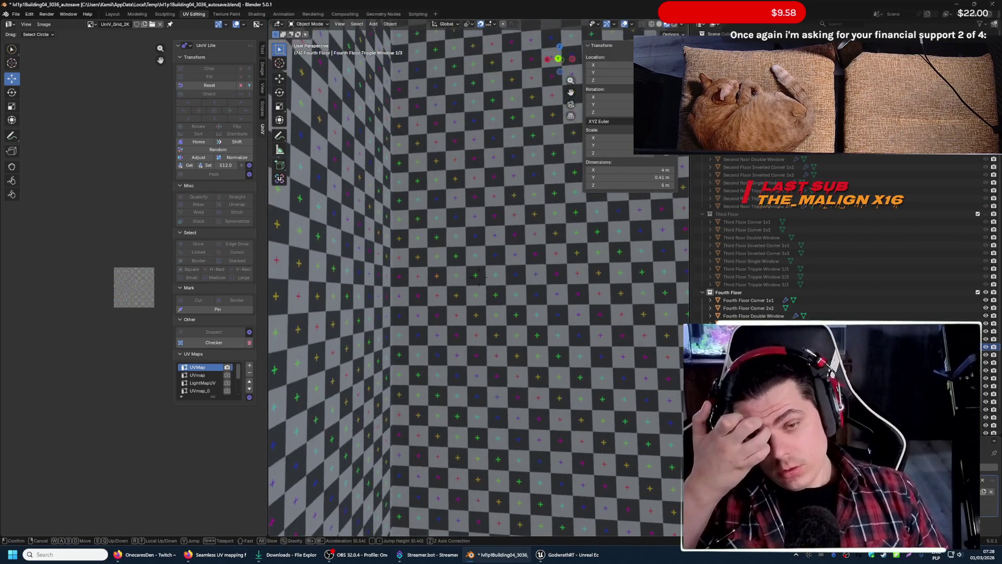
key(s)
key(w)
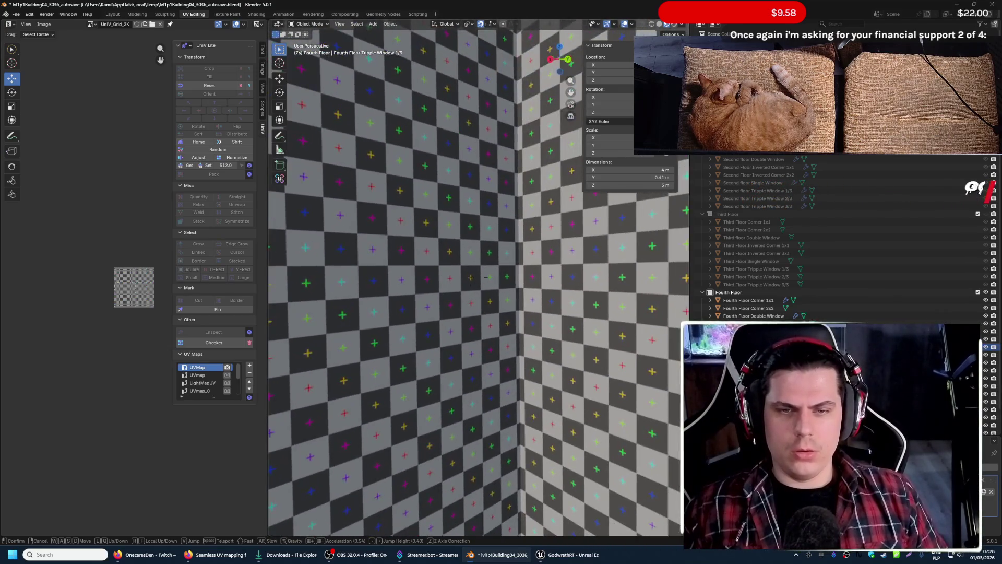
key(alt+Tab)
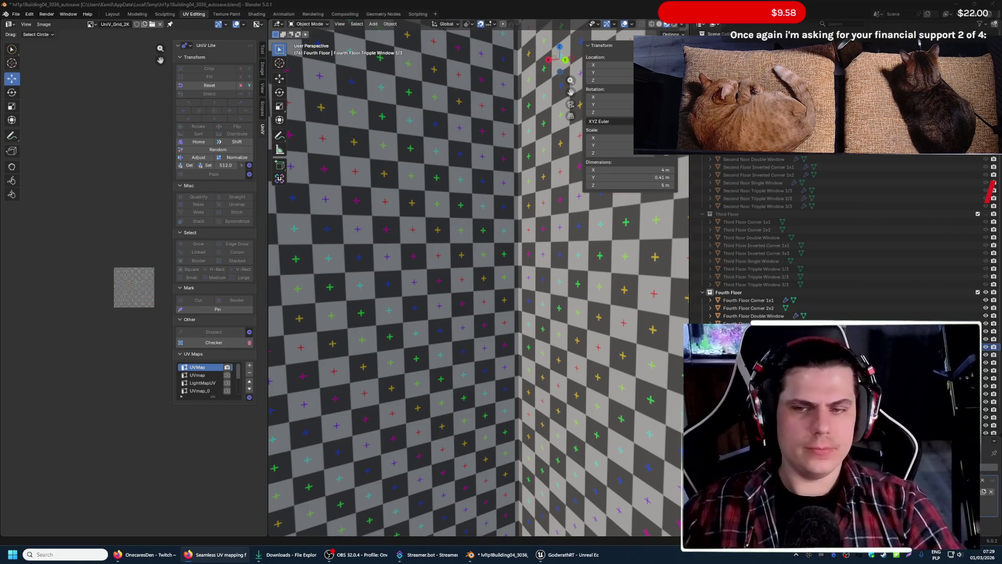
scroll(455, 193, up, 3)
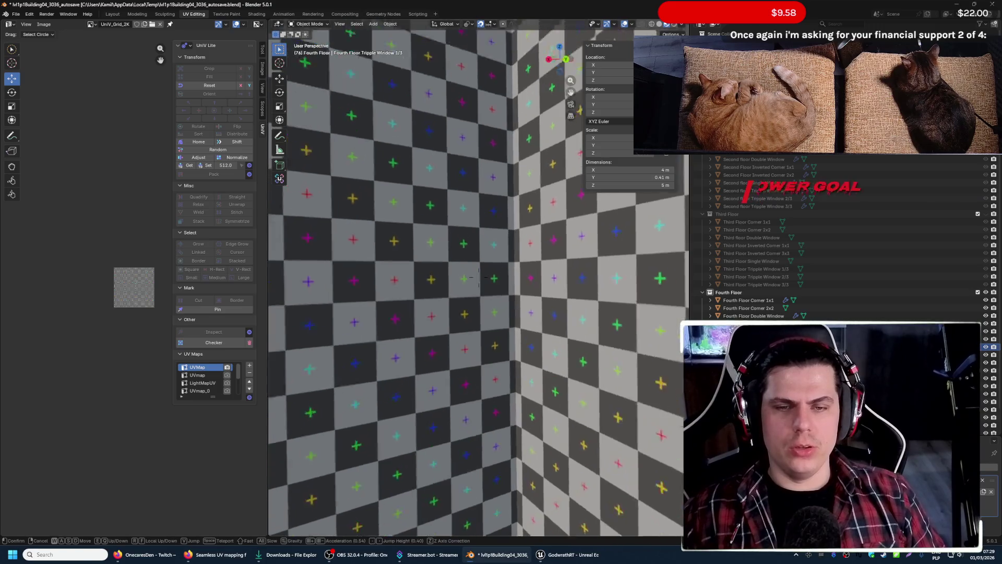
scroll(456, 193, up, 4)
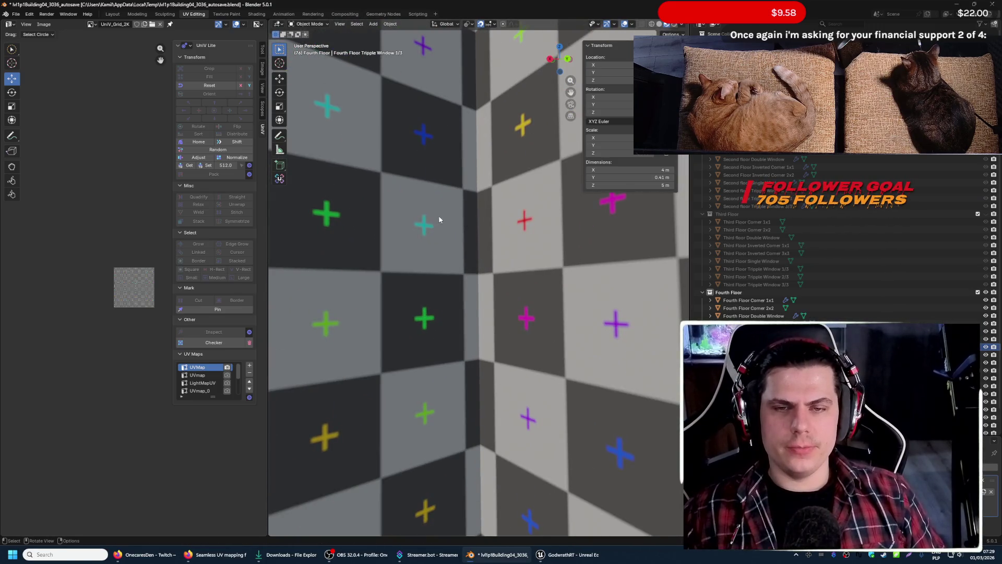
- Walk back around the building to the checker wall and glance at the seamless-UV browser page
key(shift+grave)
key(s)
scroll(478, 275, down, 5)
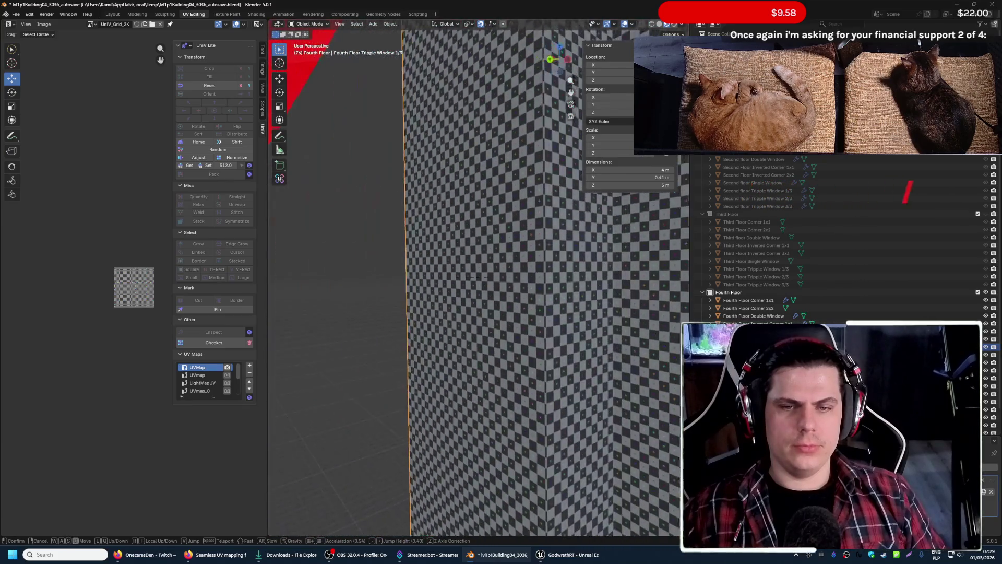
key(w)
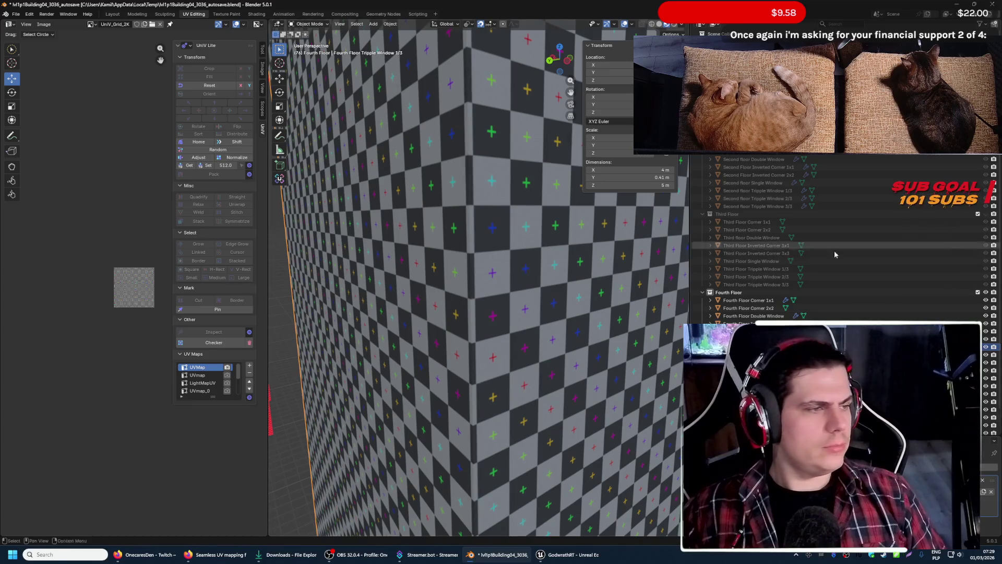
key(alt+Tab)
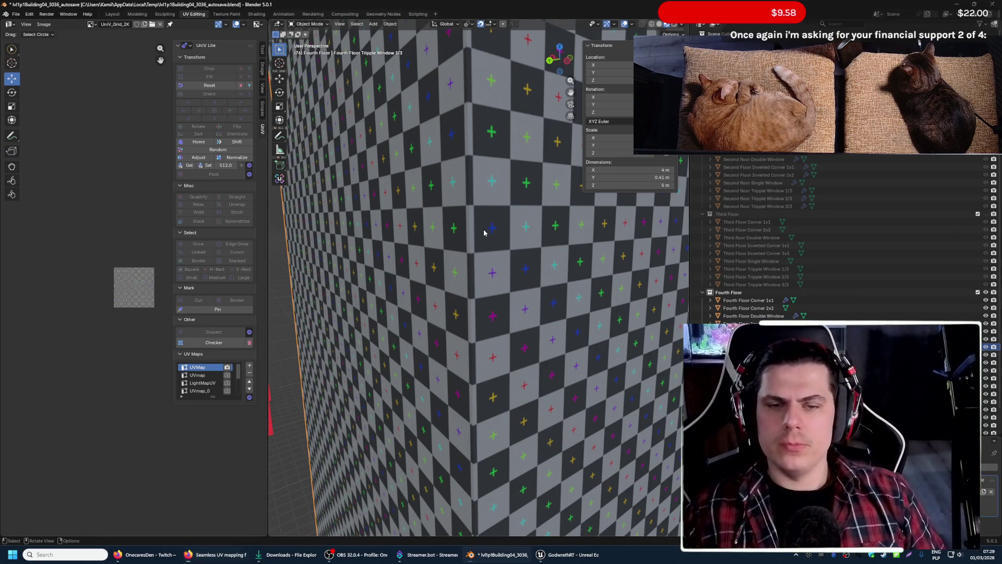
- Select all Fourth Floor trim objects in the Outliner and open the Scripting workspace
click(585, 304)
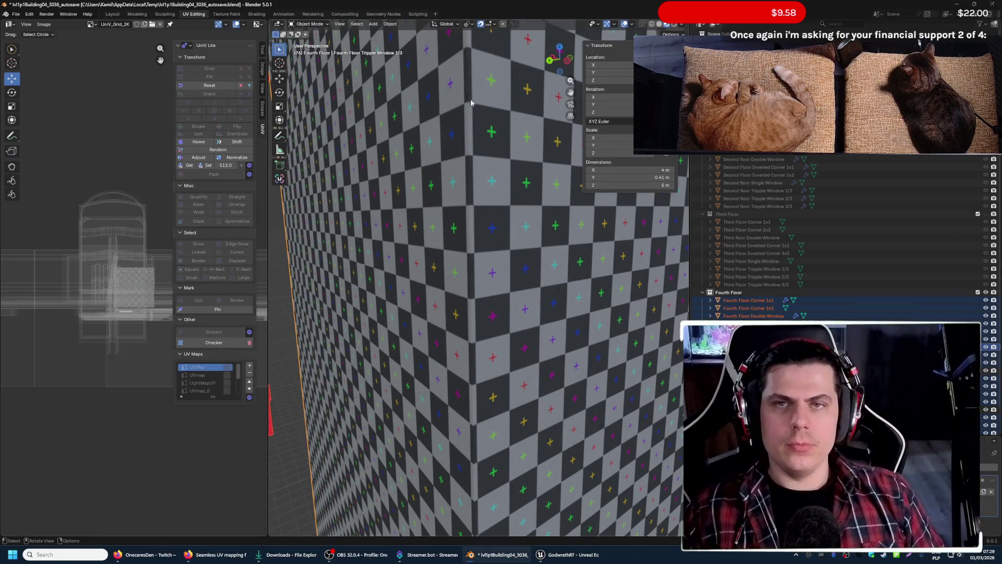
click(415, 15)
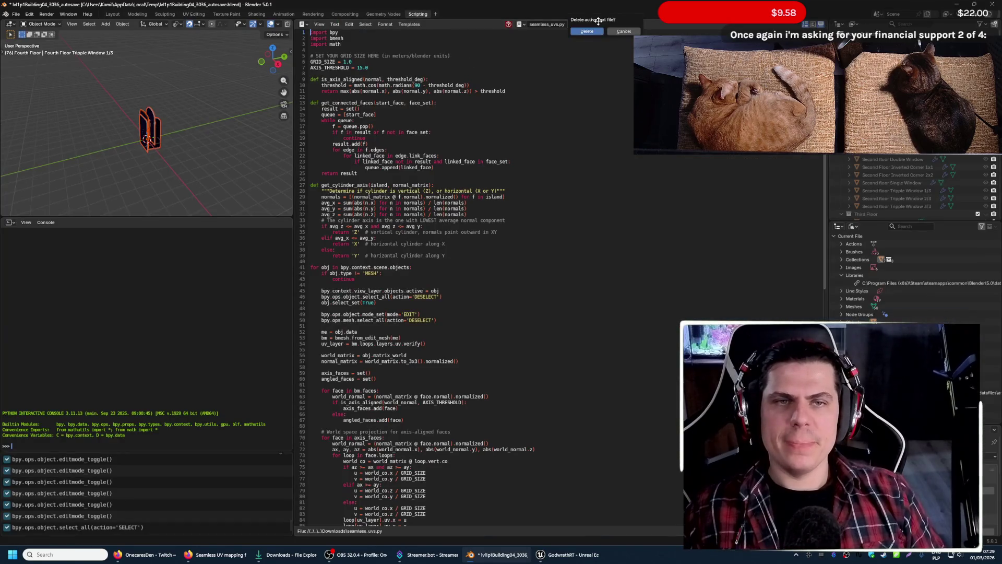
- Delete the old script text and load seamless_uvs.py from Downloads
click(594, 32)
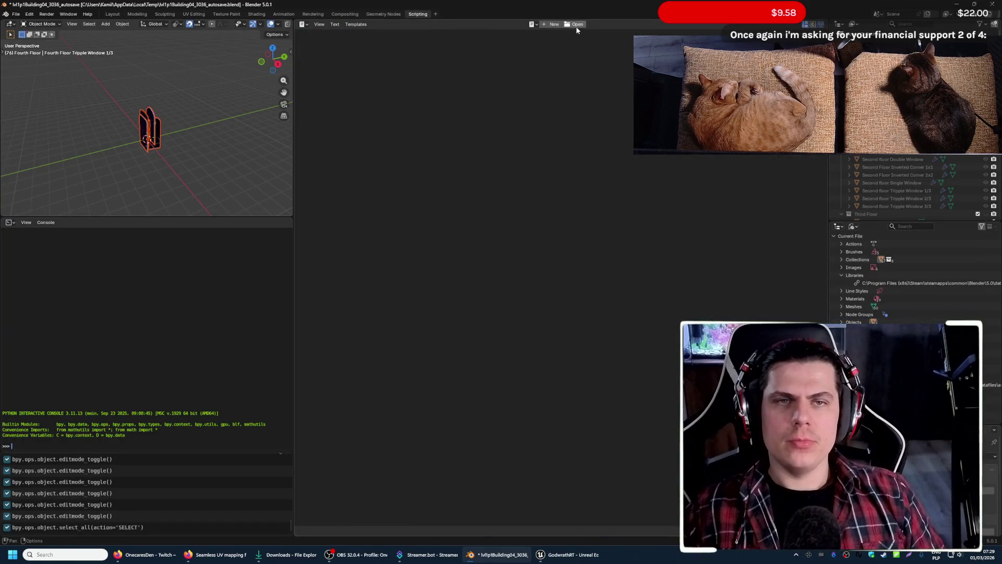
click(577, 26)
click(172, 200)
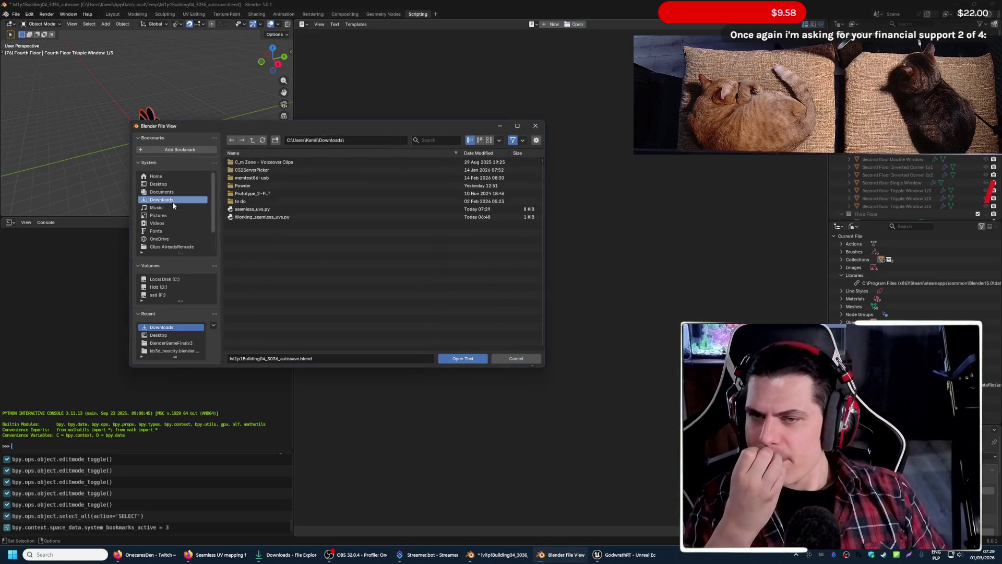
click(262, 209)
click(464, 358)
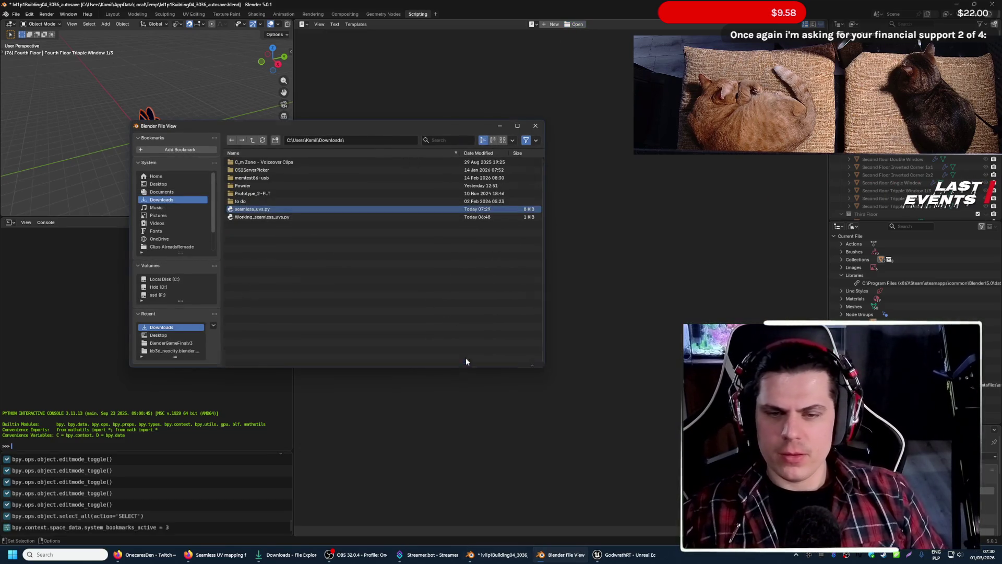
- Run the script with Alt+P on the selected trims, enter edit mode and view the checker wall in UV Editing
key(alt+p)
key(Tab)
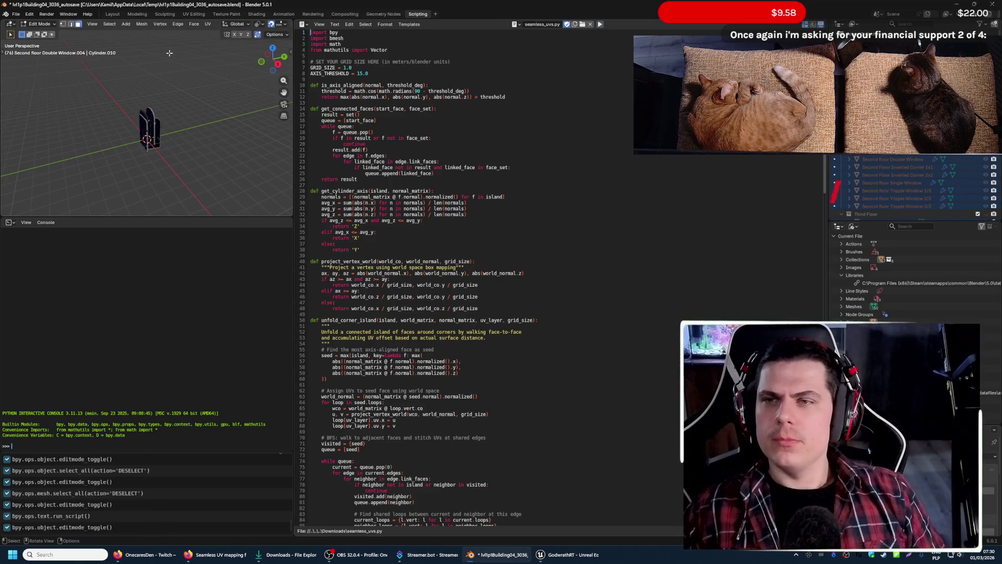
click(194, 13)
middle_drag(469, 274, 470, 276)
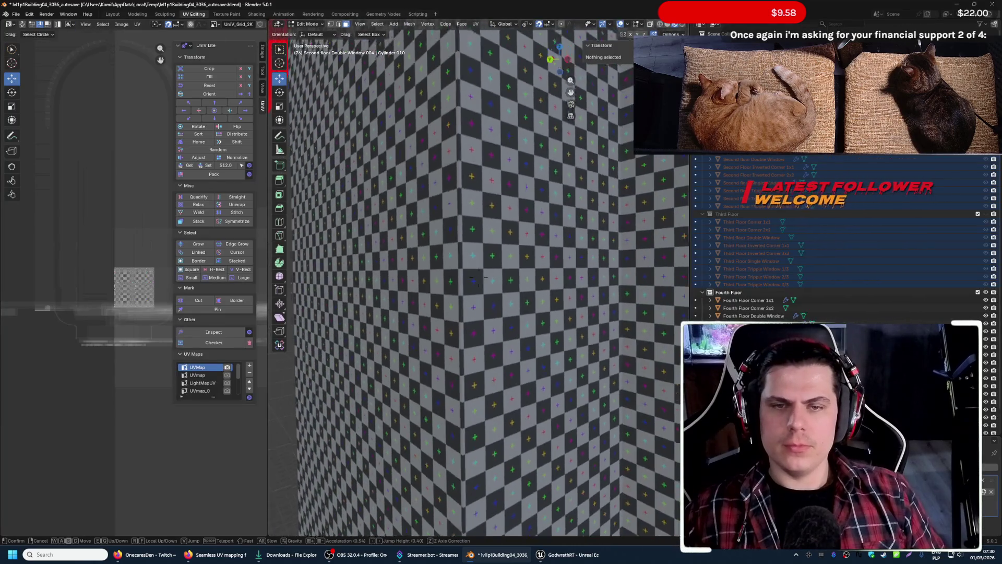
- Walk up to and back from the checker wall to inspect the square sizes near the building corner
key(w)
click(469, 196)
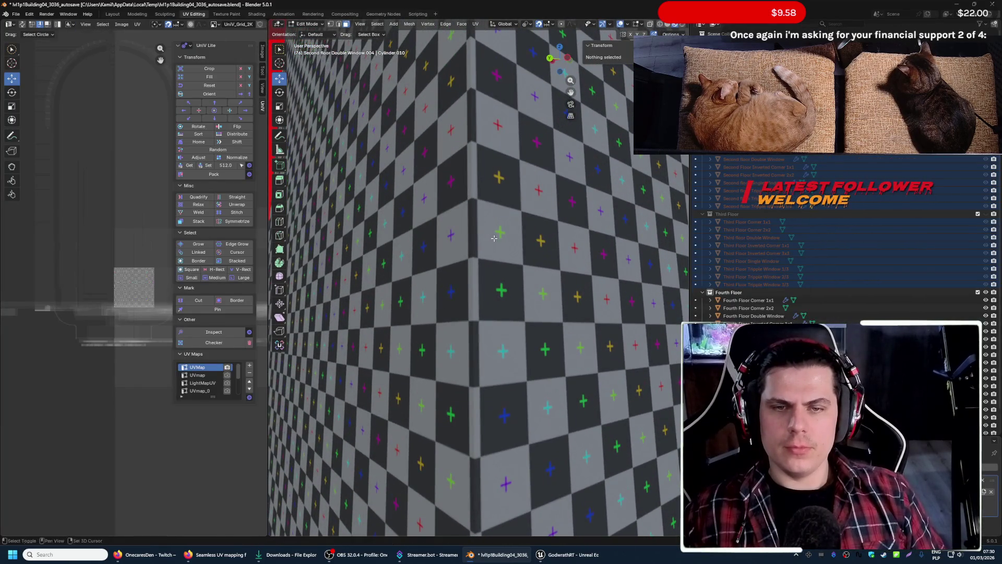
key(shift+grave)
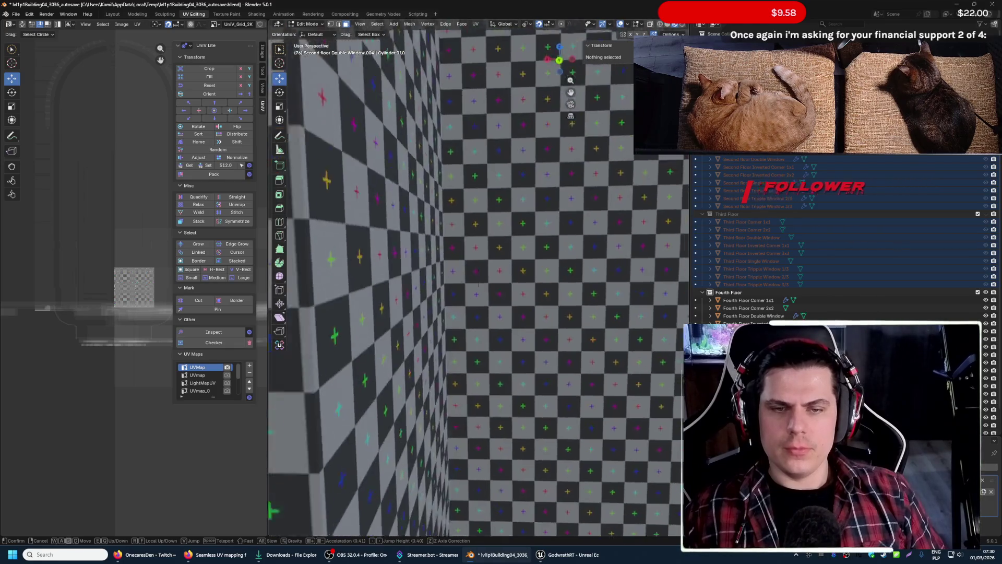
key(w)
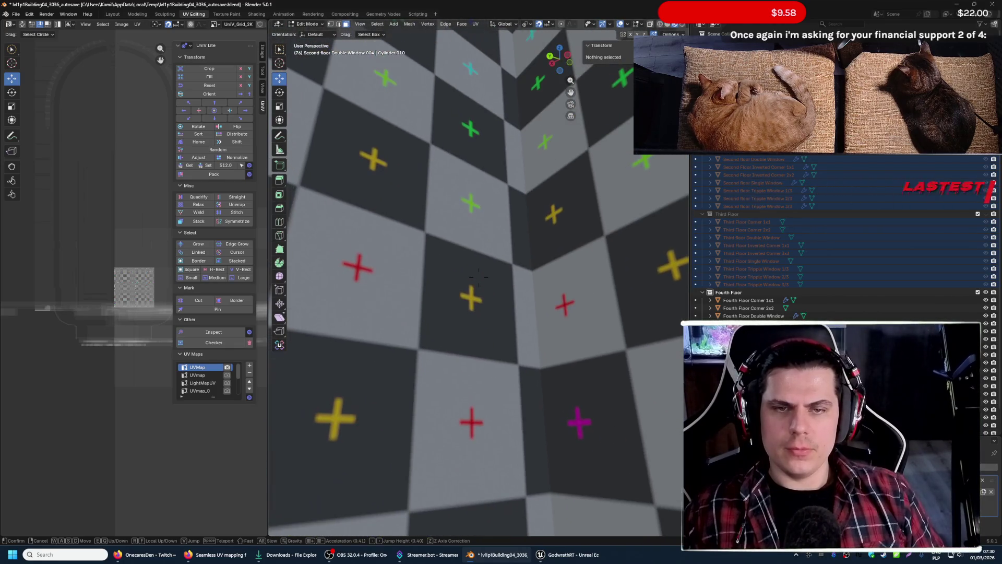
key(s)
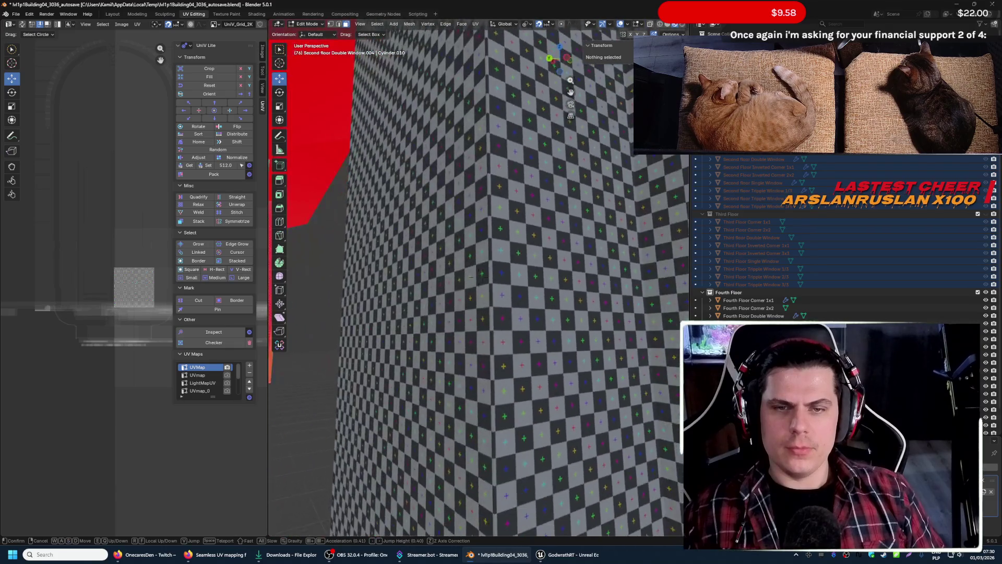
key(w)
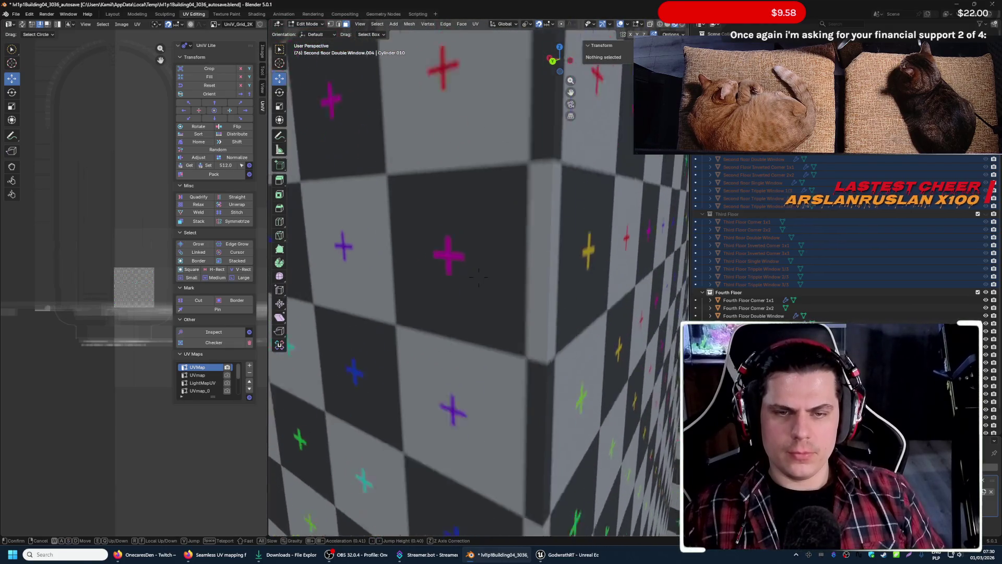
key(s)
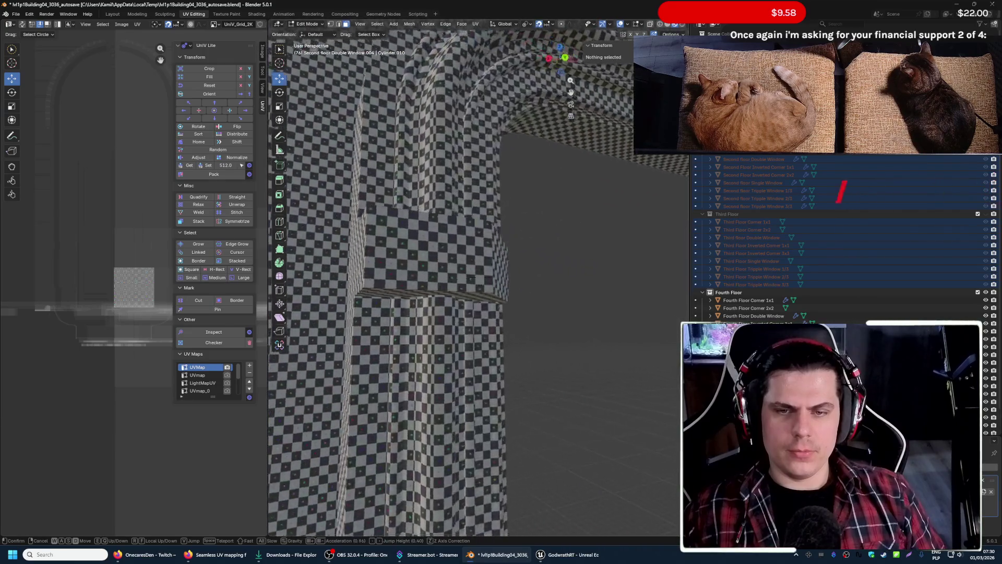
key(w)
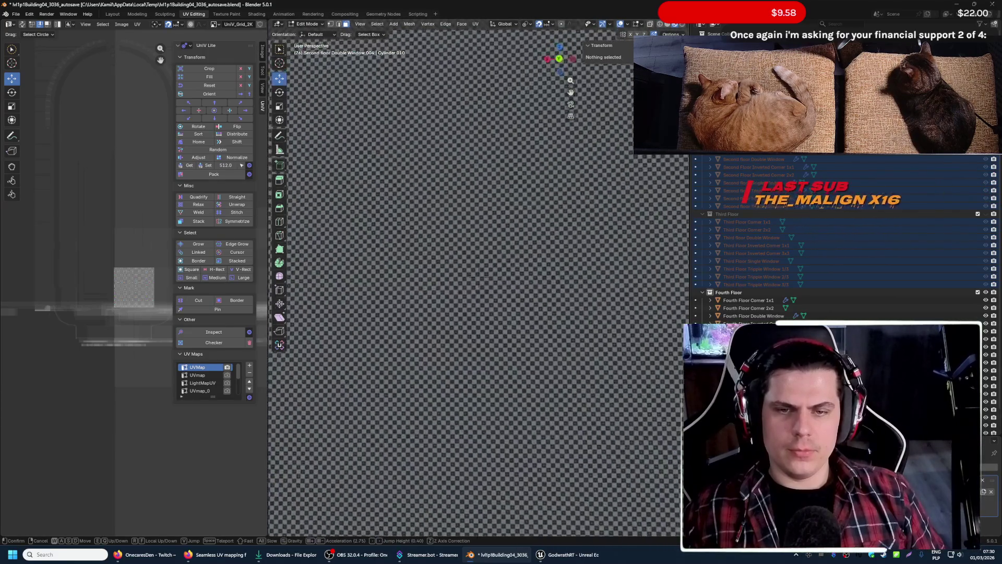
key(w)
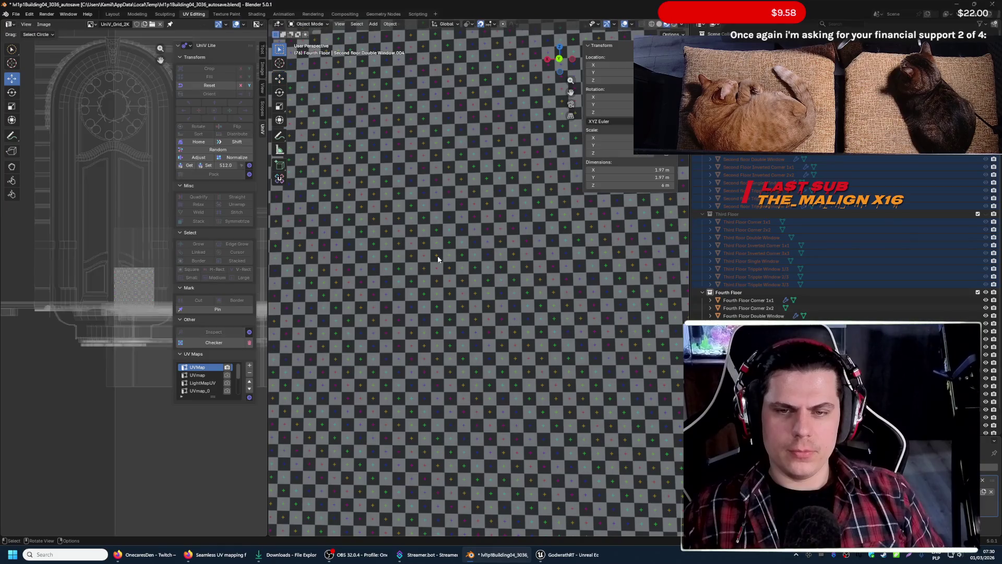
- Return to Object Mode, select Third Floor Double Window and fly around its box corner checking checker continuity
key(Tab)
click(415, 258)
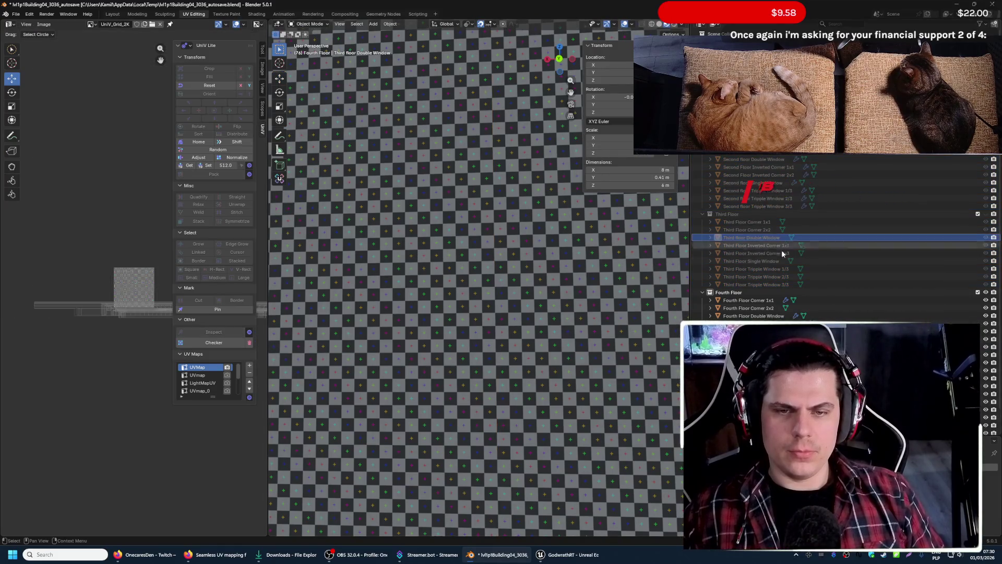
key(shift+grave)
key(s)
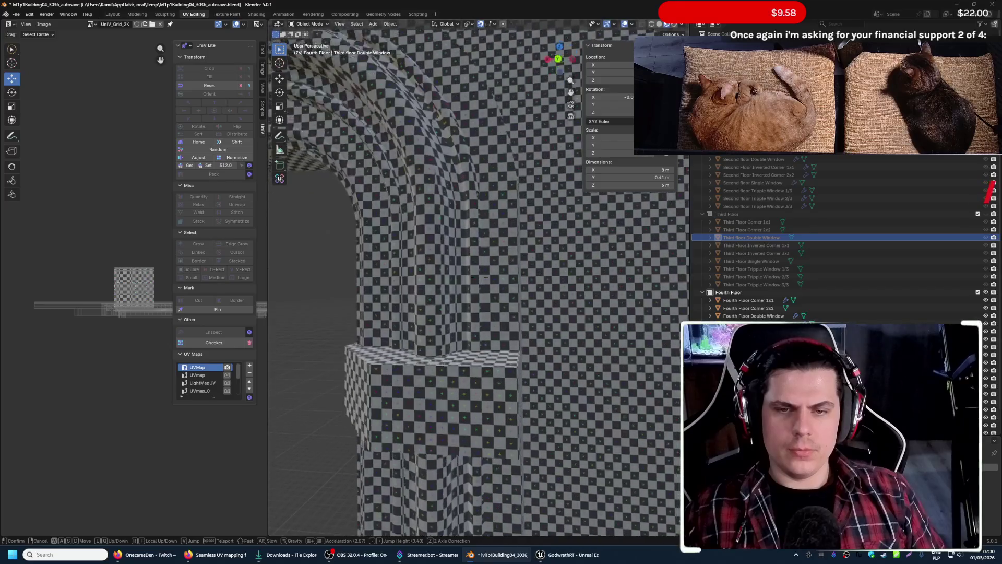
key(w)
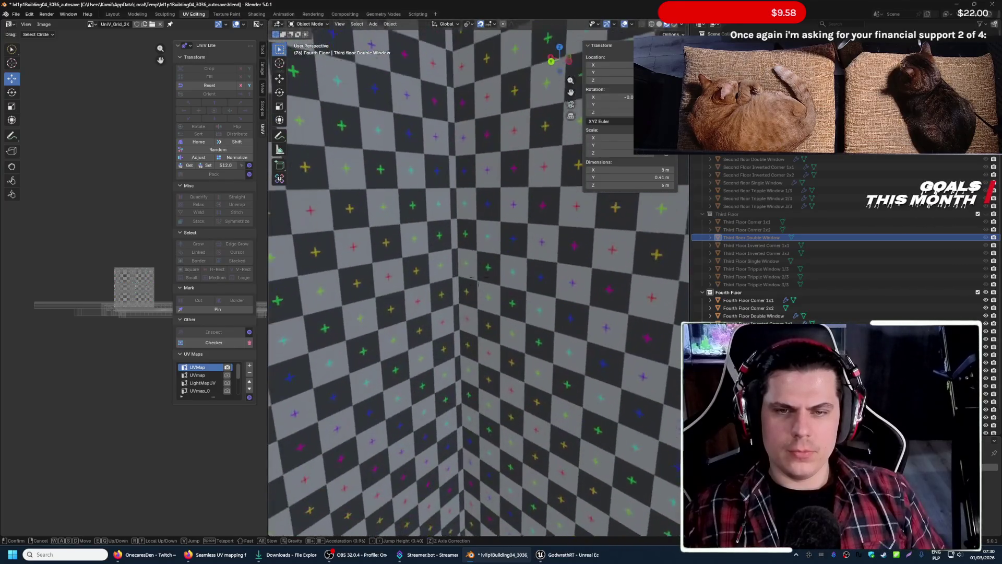
key(s)
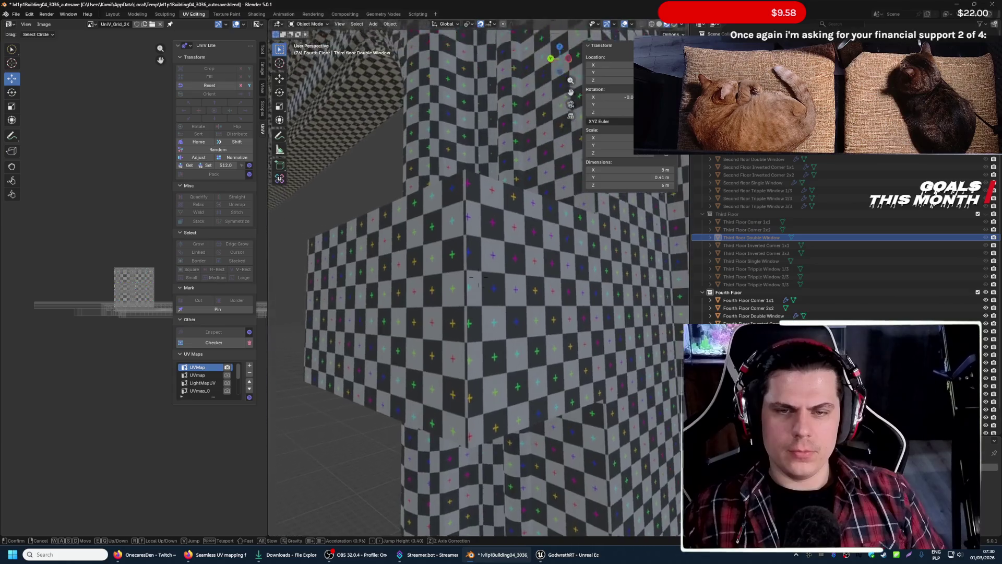
key(w)
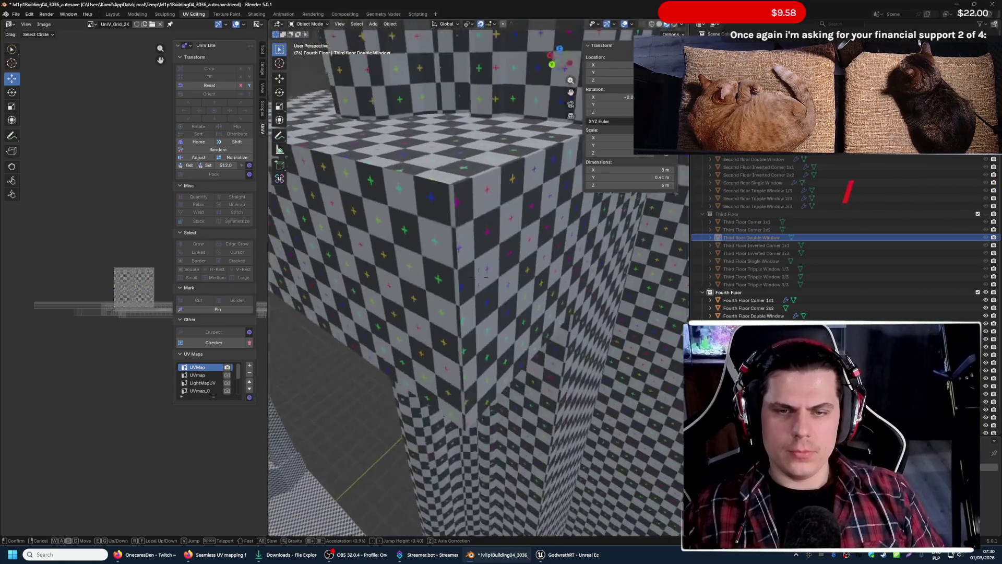
key(s)
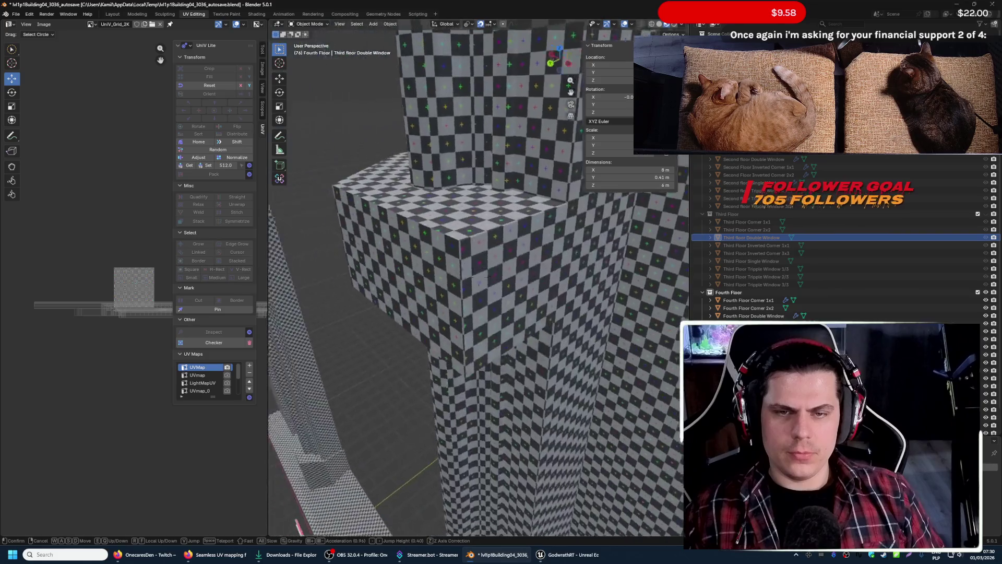
key(w)
key(s)
click(478, 275)
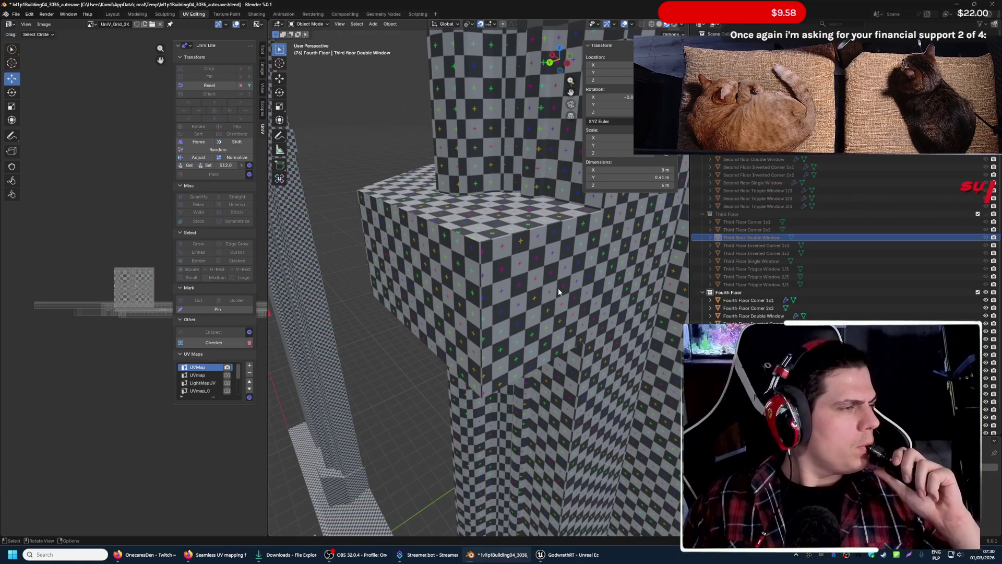
- Select Fourth Floor Tripple Window 3/3 and fly up close to its checkered wall and back
click(558, 287)
key(shift+grave)
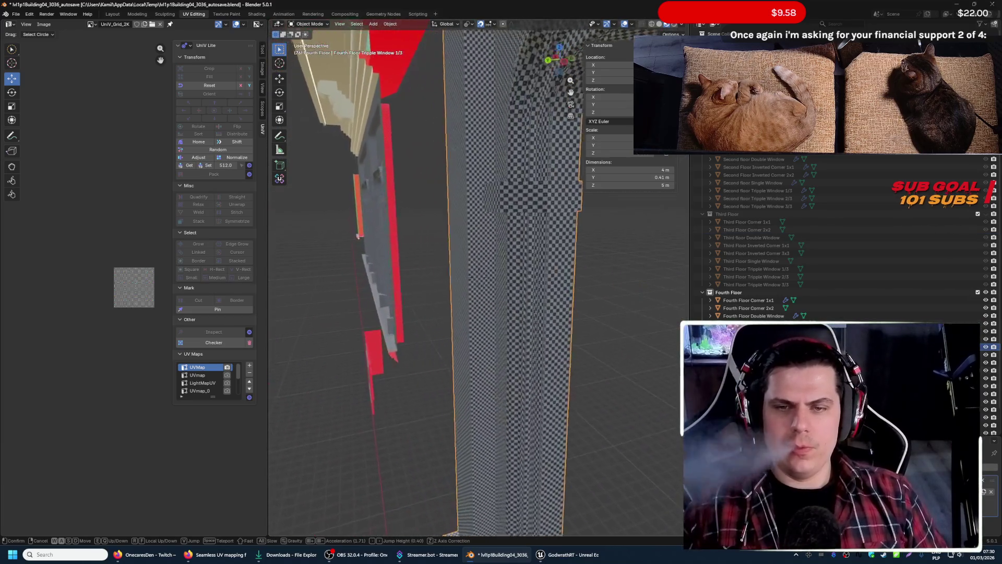
key(w)
key(s)
key(s)
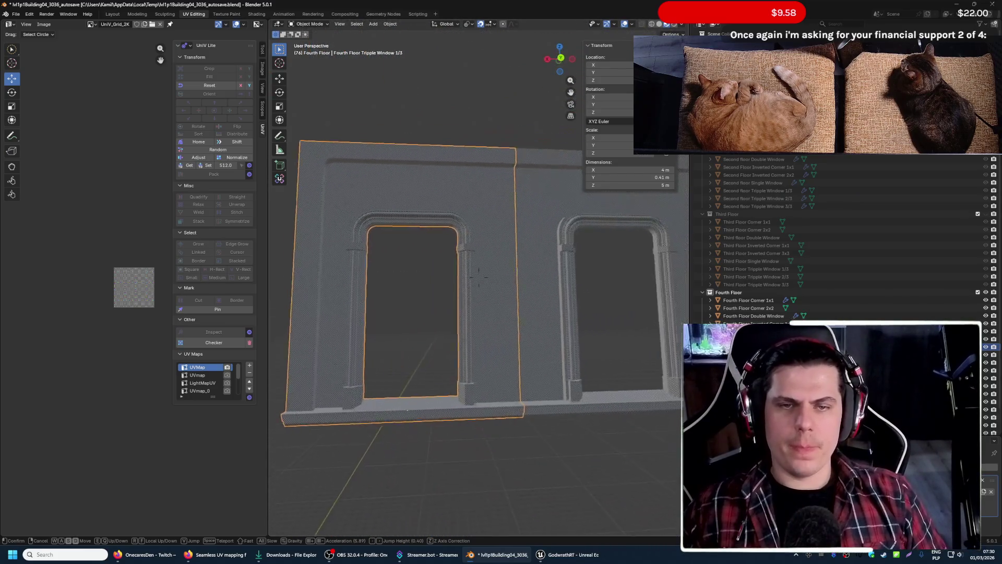
- Pull back until three window frames show, then duplicate the triple window piece in place
click(381, 230)
key(shift+grave)
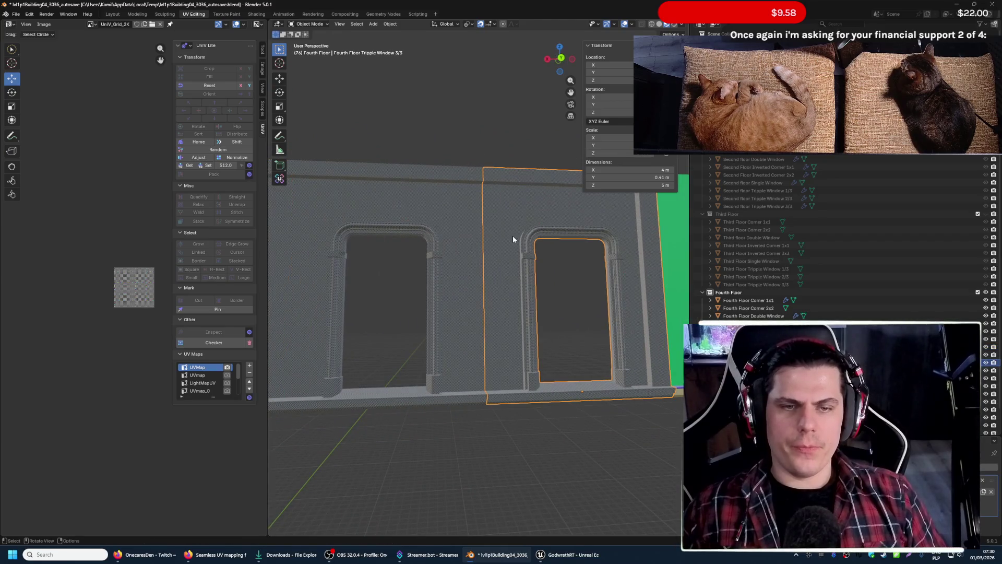
key(s)
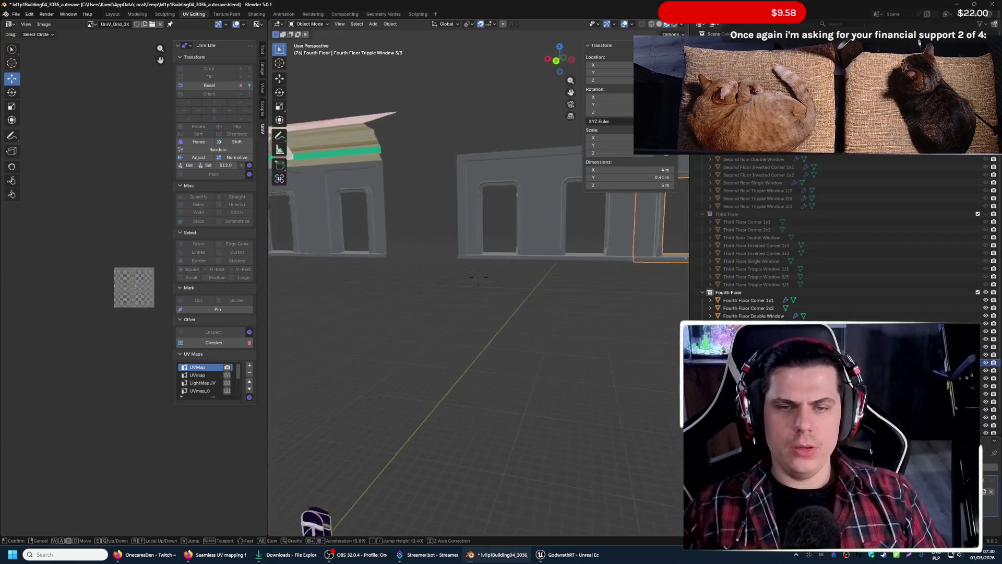
click(302, 84)
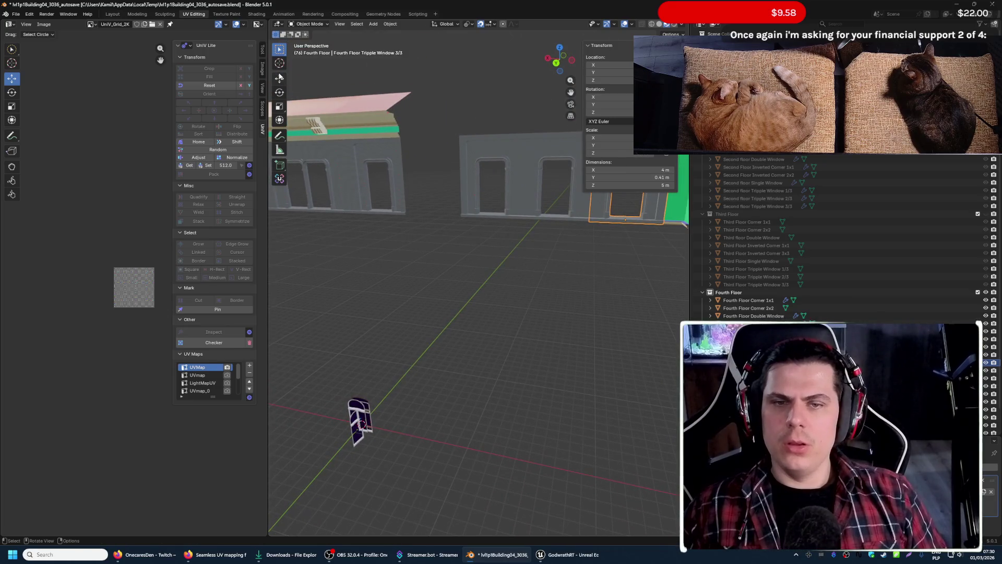
key(shift+d)
right_click(564, 227)
- Shift the duplicate 12 m along X and fly into the wall to check the checker seam
key(g)
key(x)
key(1)
key(2)
key(Return)
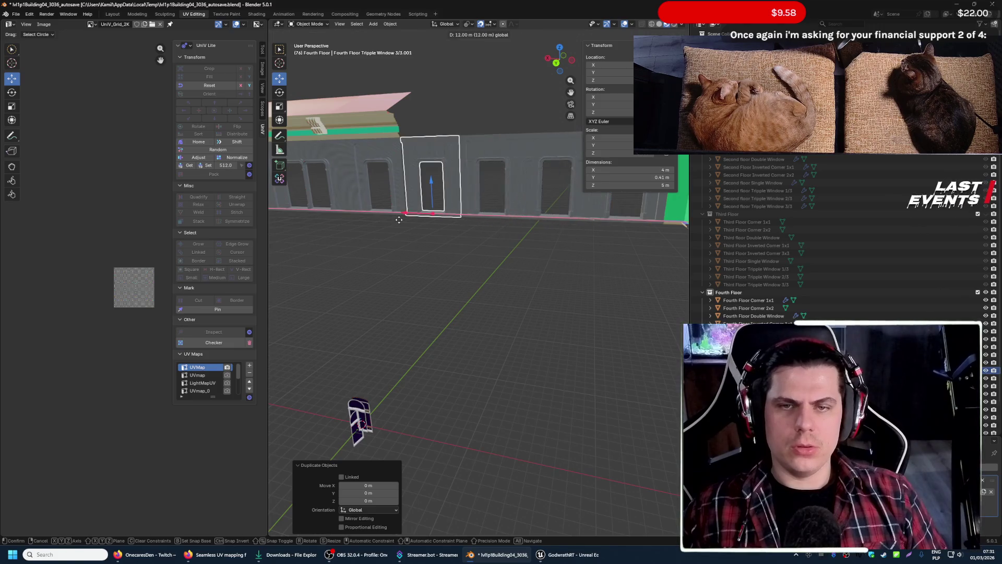
key(shift+grave)
key(w)
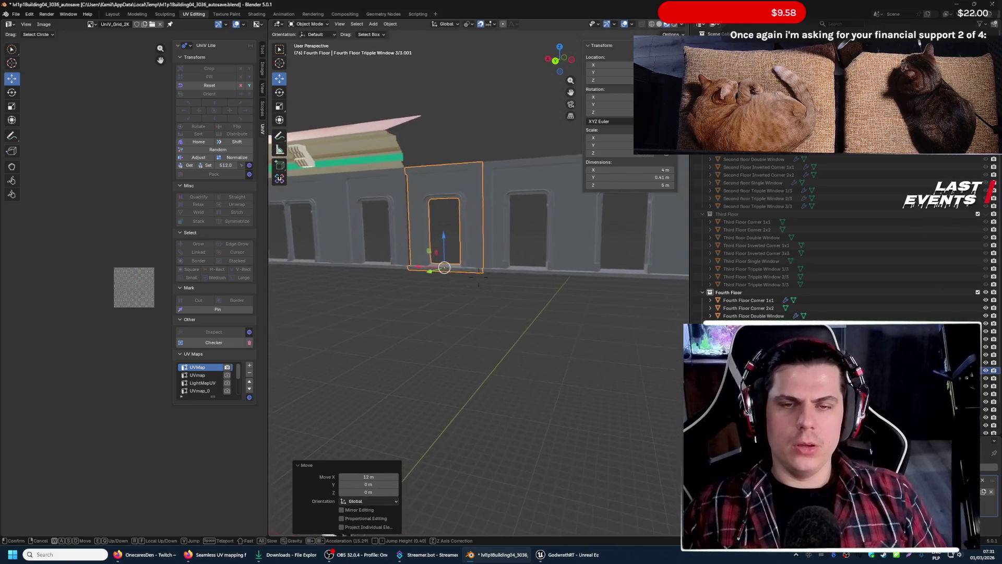
key(s)
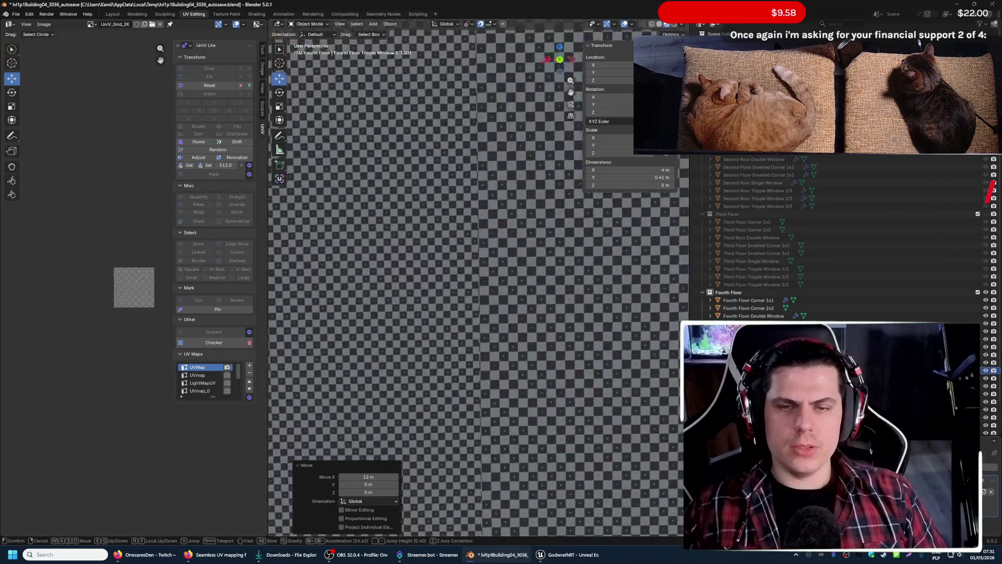
key(w)
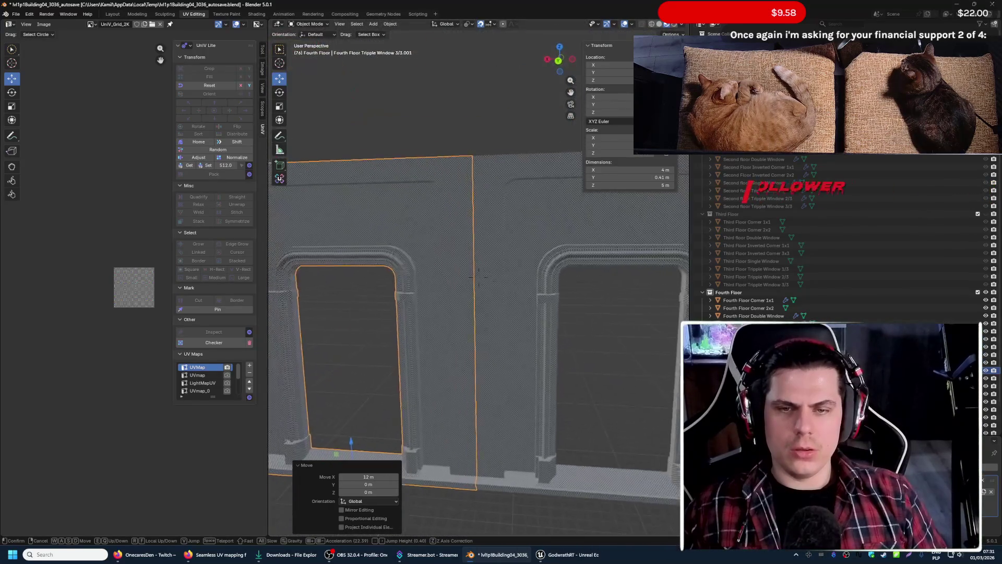
click(419, 233)
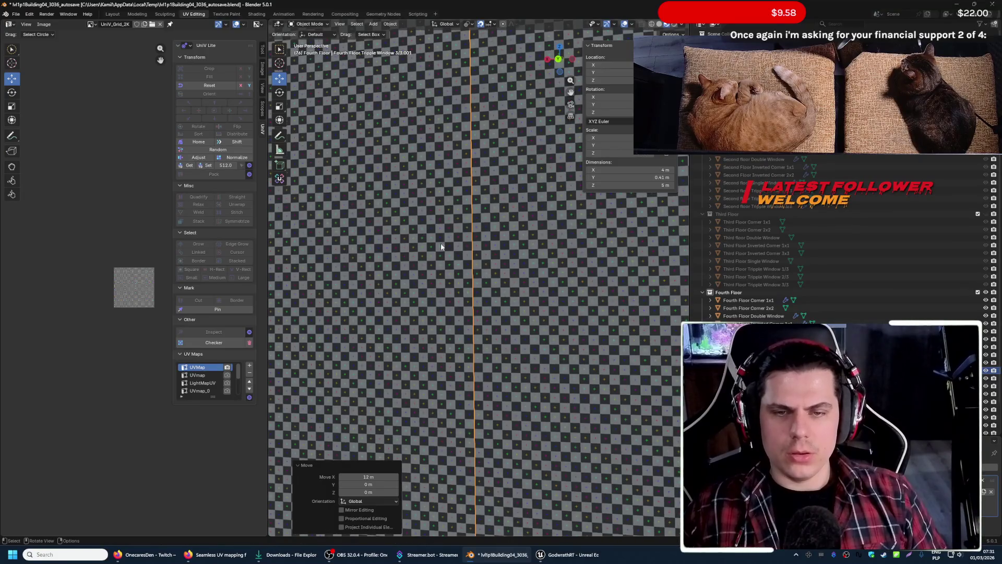
- Inspect the neighbouring wall and the triple window piece up close, then delete the test duplicate
click(498, 279)
key(shift+grave)
key(s)
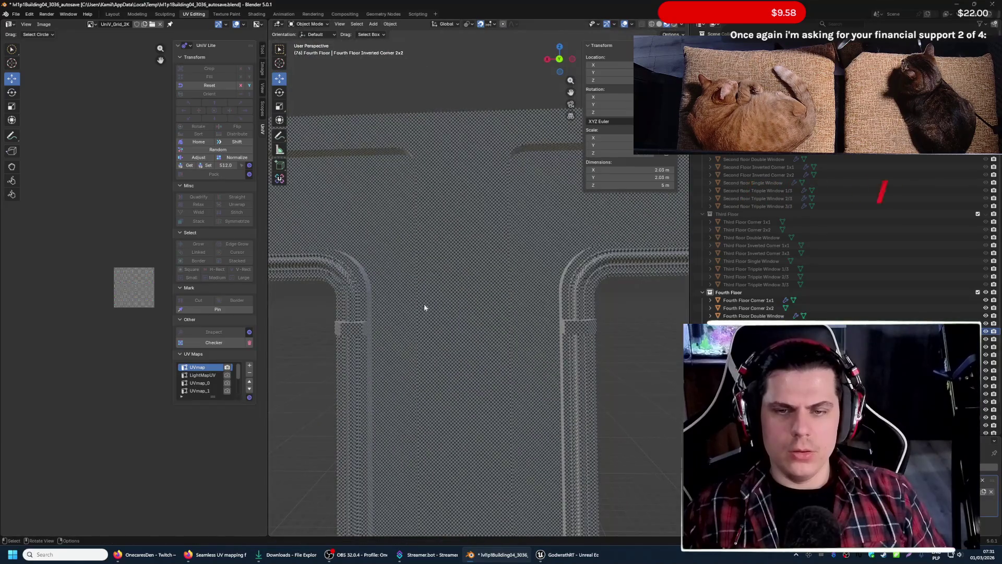
click(432, 310)
key(shift+grave)
key(w)
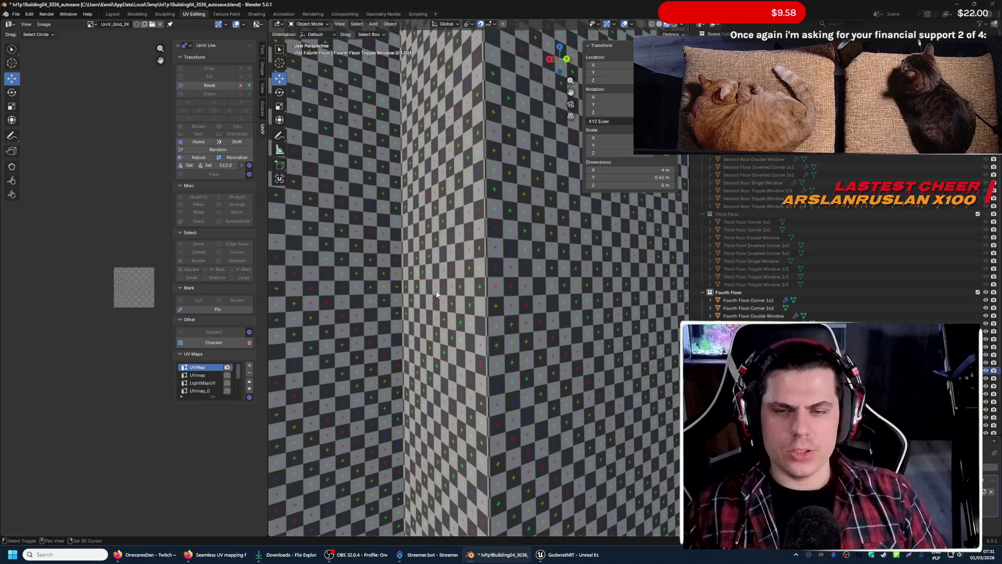
key(shift+grave)
key(w)
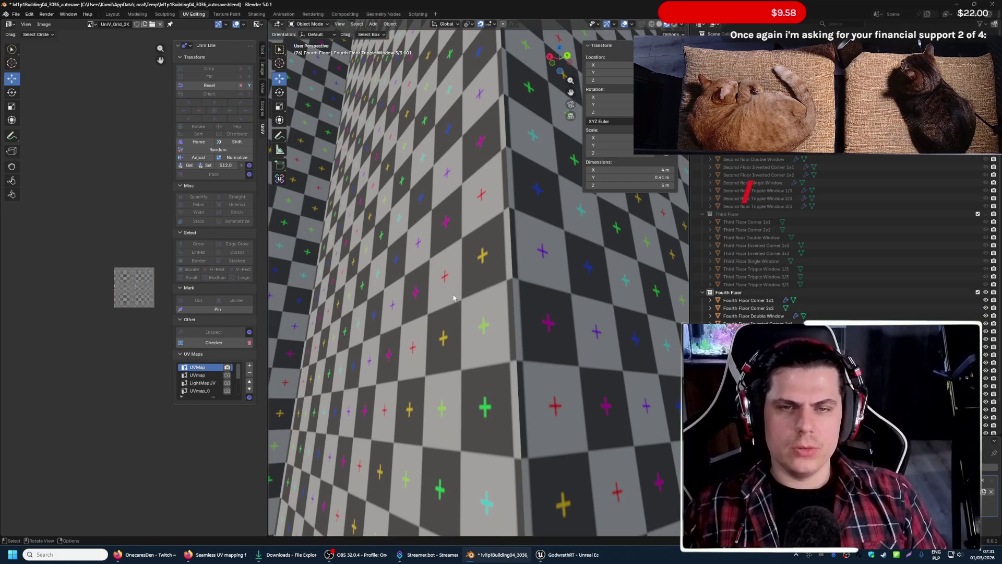
click(476, 275)
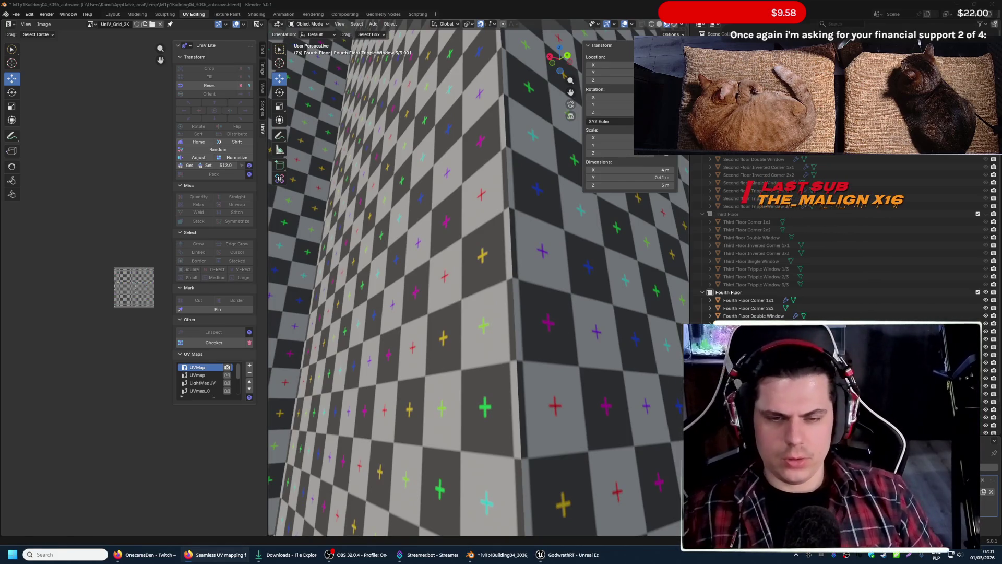
key(Delete)
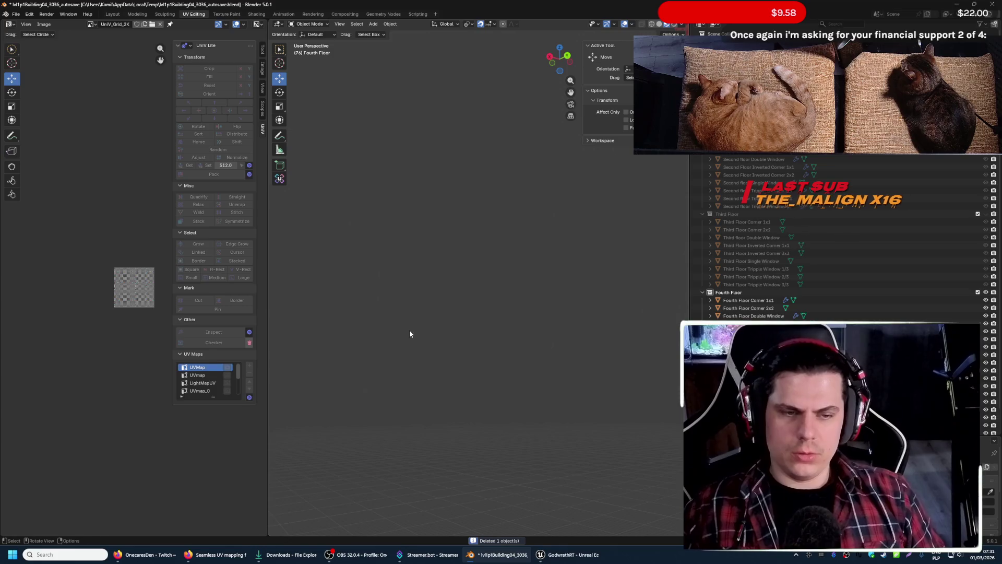
key(shift+grave)
key(w)
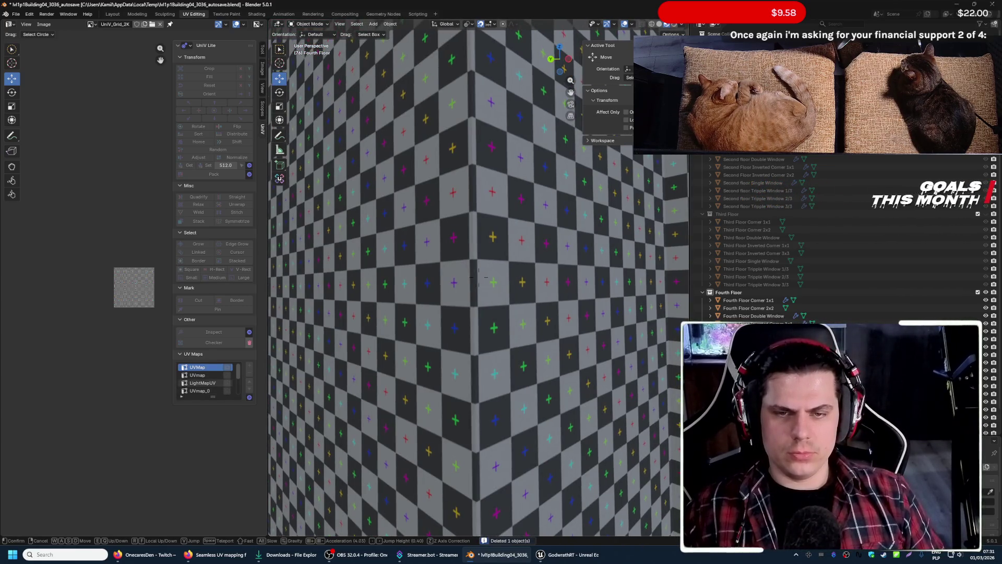
click(405, 332)
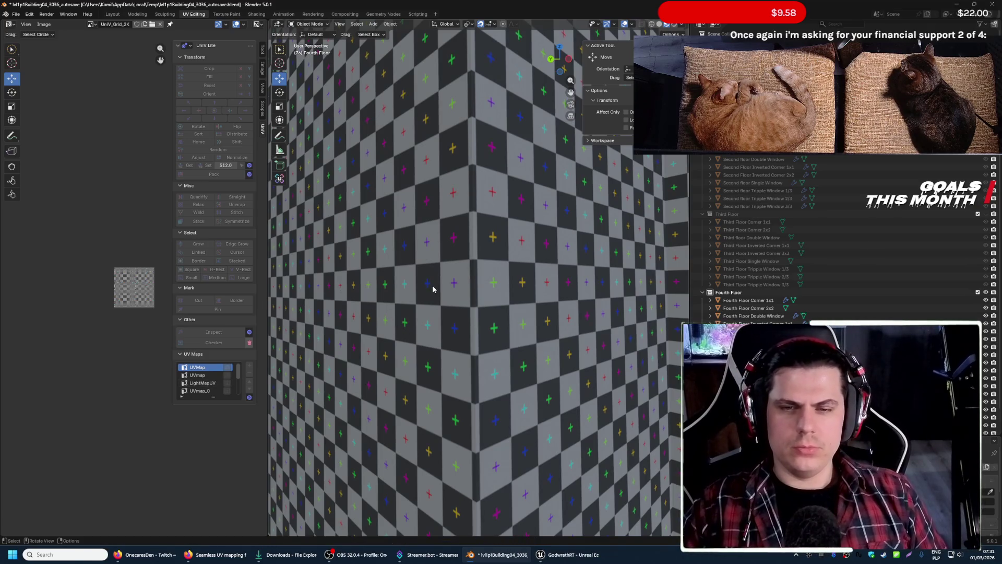
scroll(579, 322, down, 10)
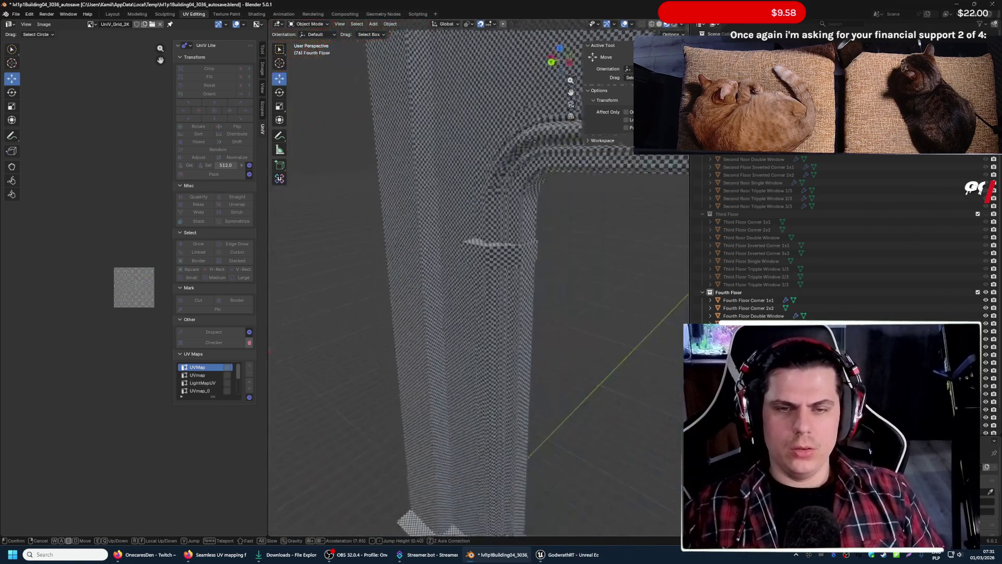
click(411, 224)
- Export the selected window pieces as FBX over lvl1p1Building04.fbx and switch to Unreal Engine
shift+click(547, 224)
click(15, 15)
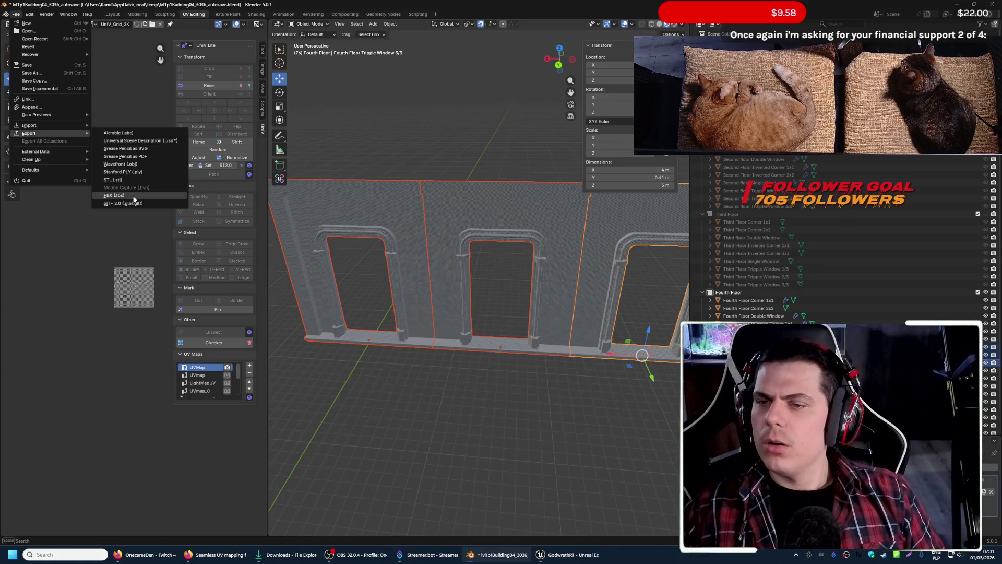
click(133, 194)
click(314, 225)
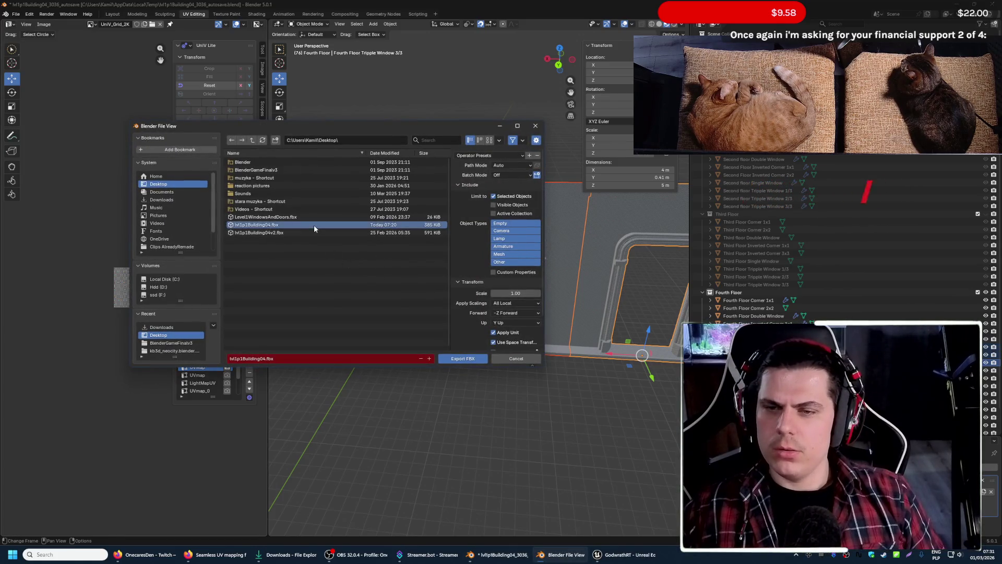
click(456, 360)
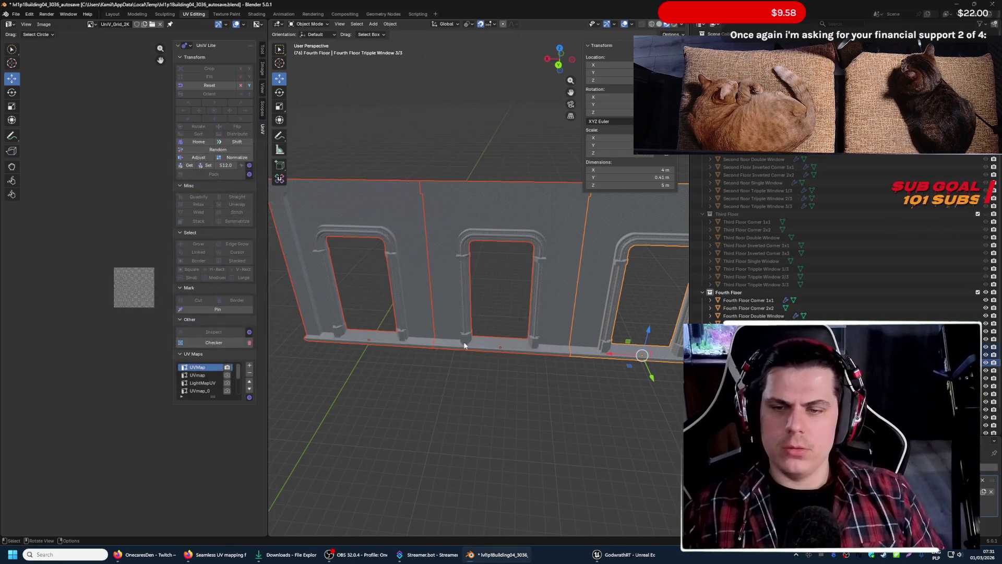
click(934, 6)
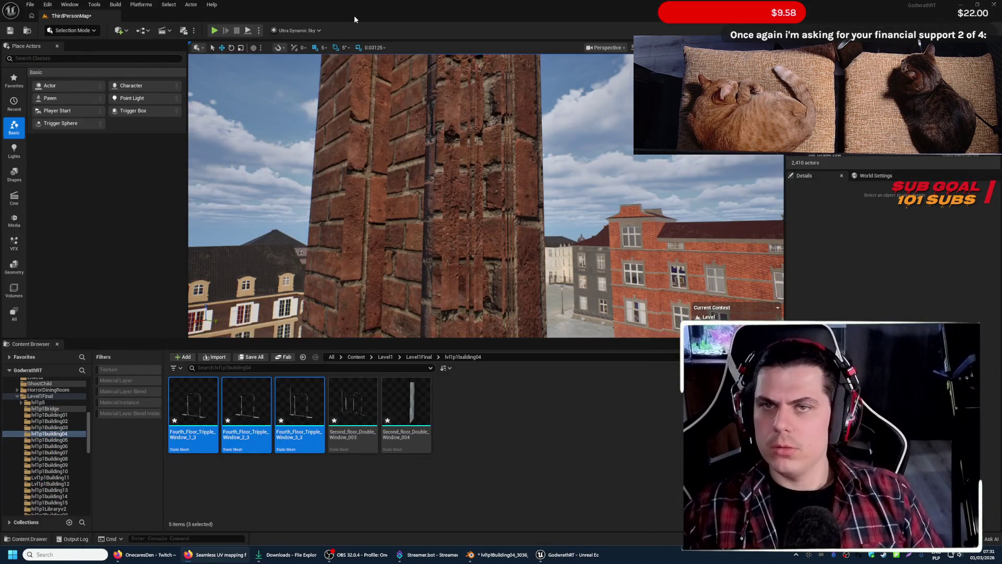
- Drag the building FBX from the desktop into the Content Browser and import it, overwriting the window meshes
double_click(354, 15)
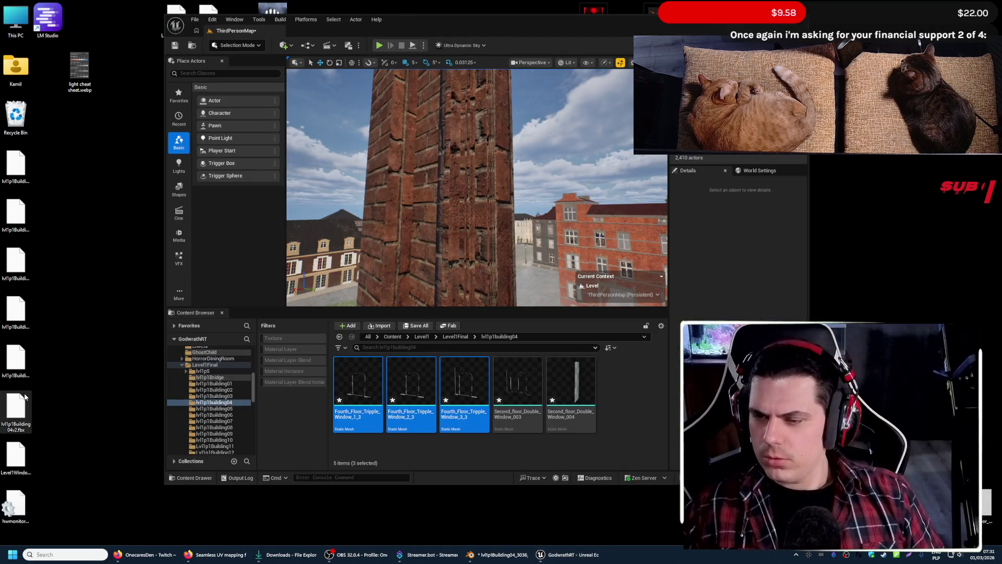
click(18, 374)
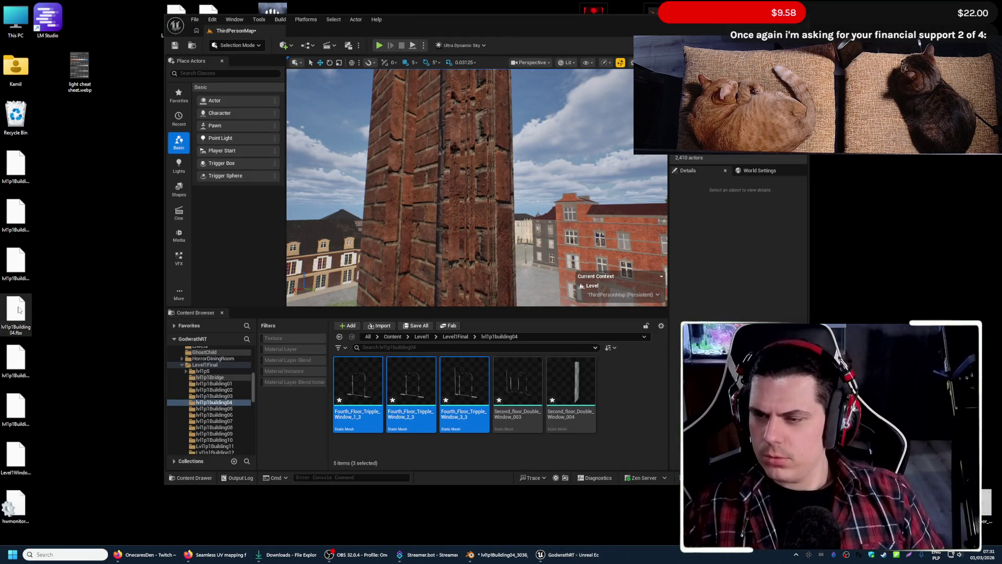
drag(482, 453, 477, 449)
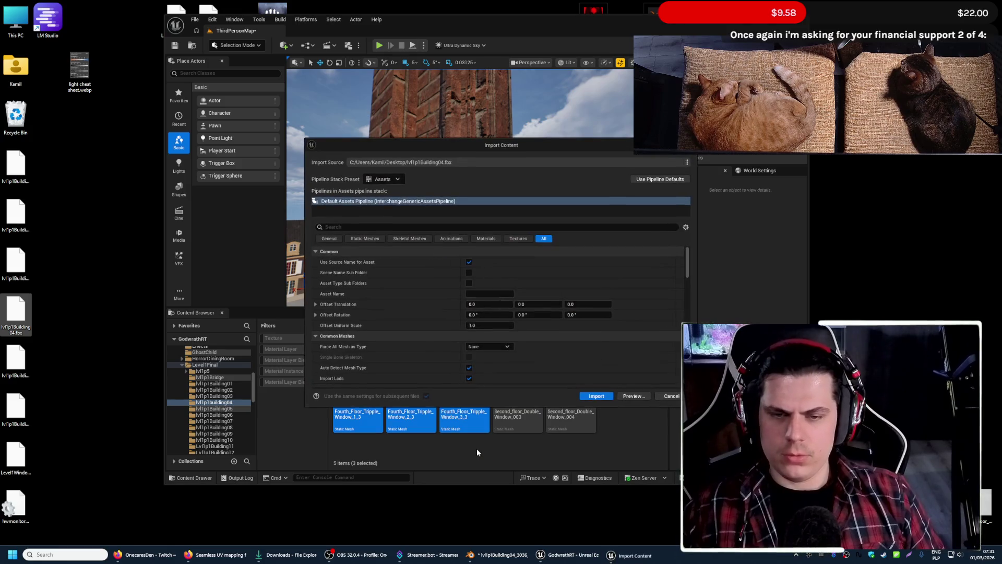
click(593, 393)
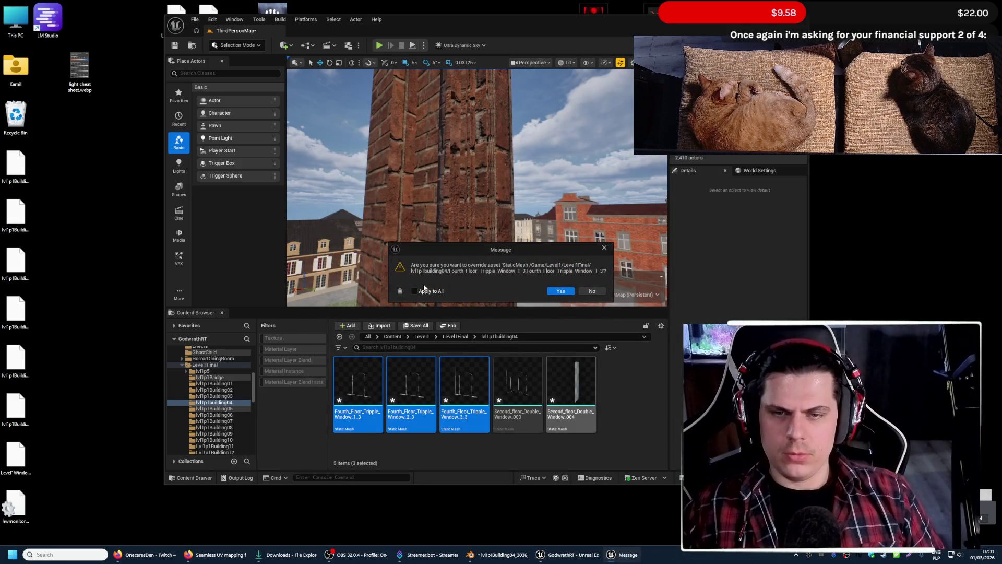
click(562, 291)
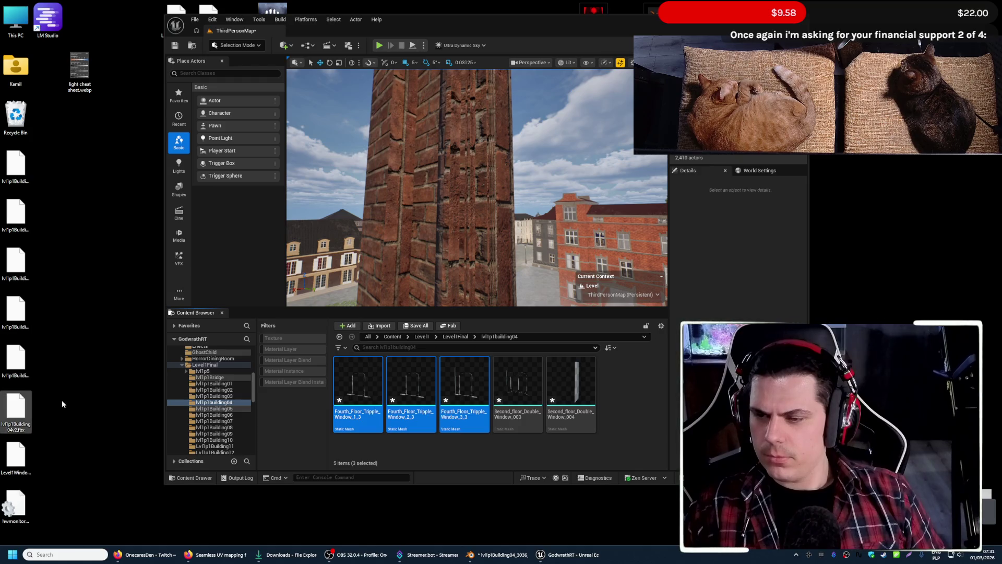
- Delete the leftover building .blend from the desktop and maximize the editor
click(21, 374)
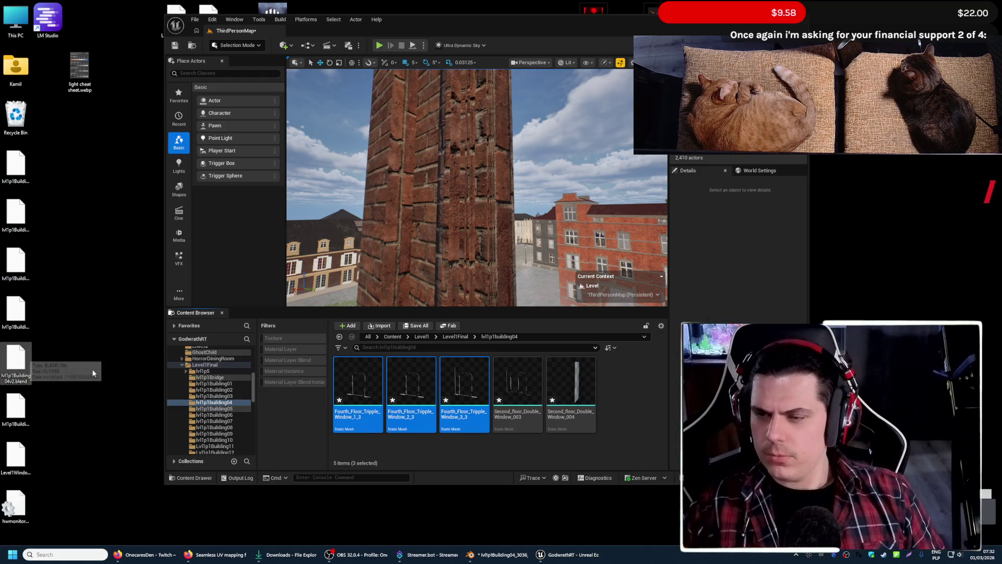
key(Delete)
key(super+Up)
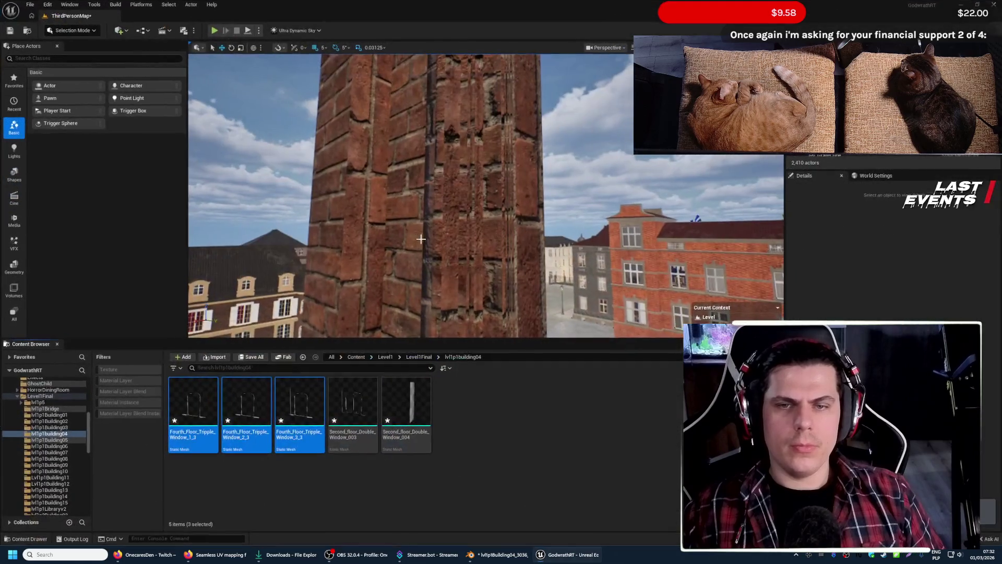
- Focus on the brick wall, fly the camera to face it and clear the selection
key(f)
right_drag(486, 196, 501, 196)
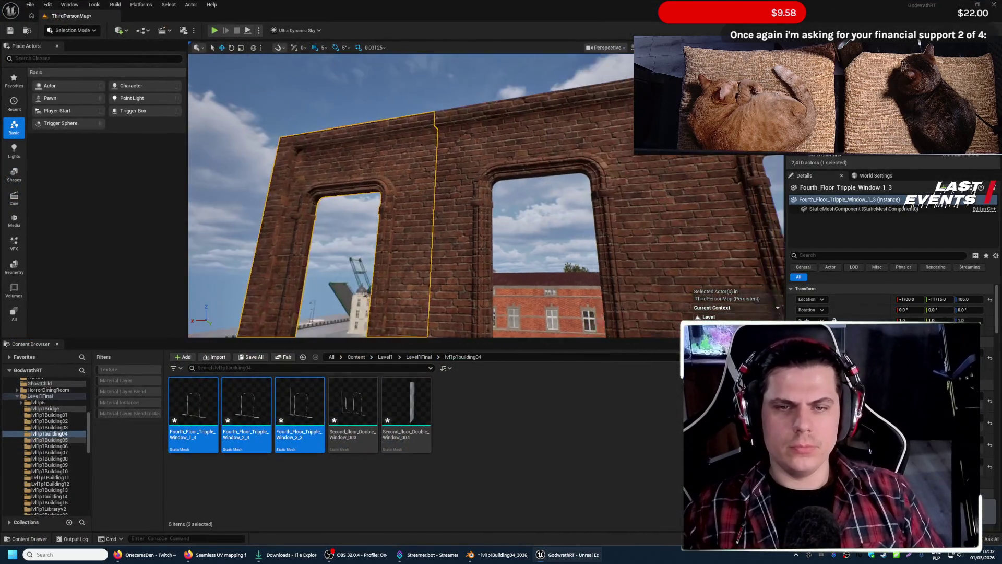
key(Escape)
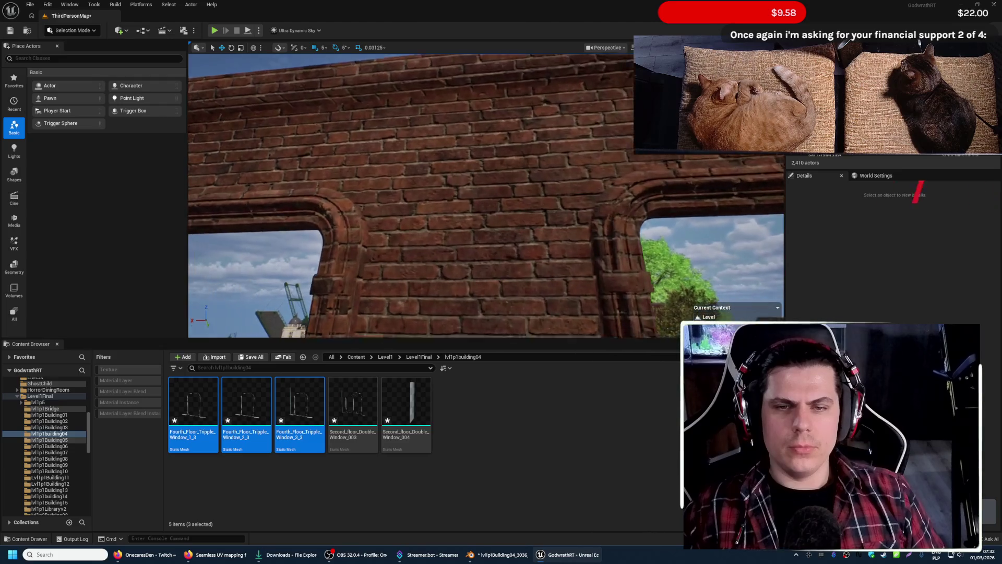
scroll(369, 172, up, 6)
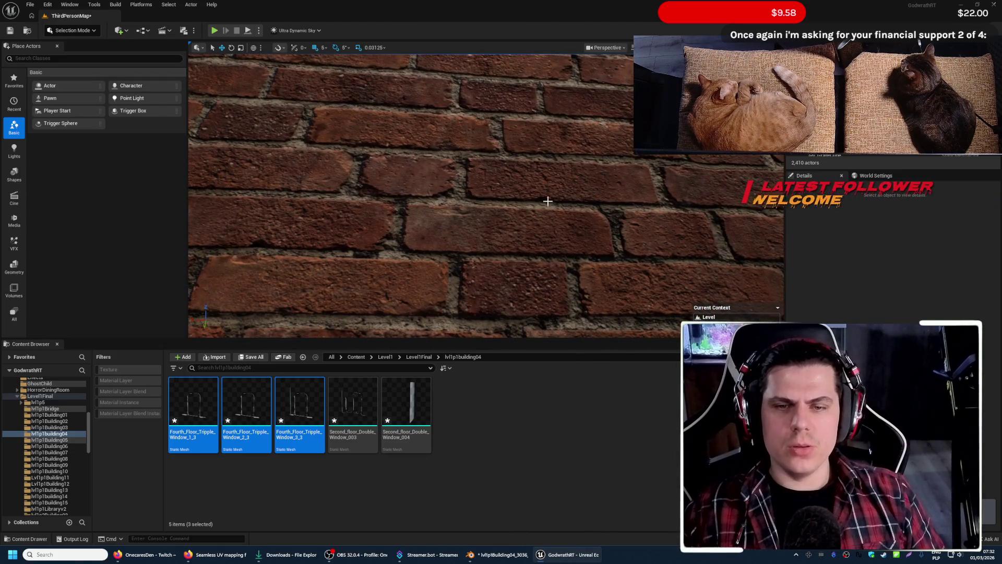
scroll(547, 201, up, 3)
scroll(501, 219, up, 2)
click(460, 236)
key(Escape)
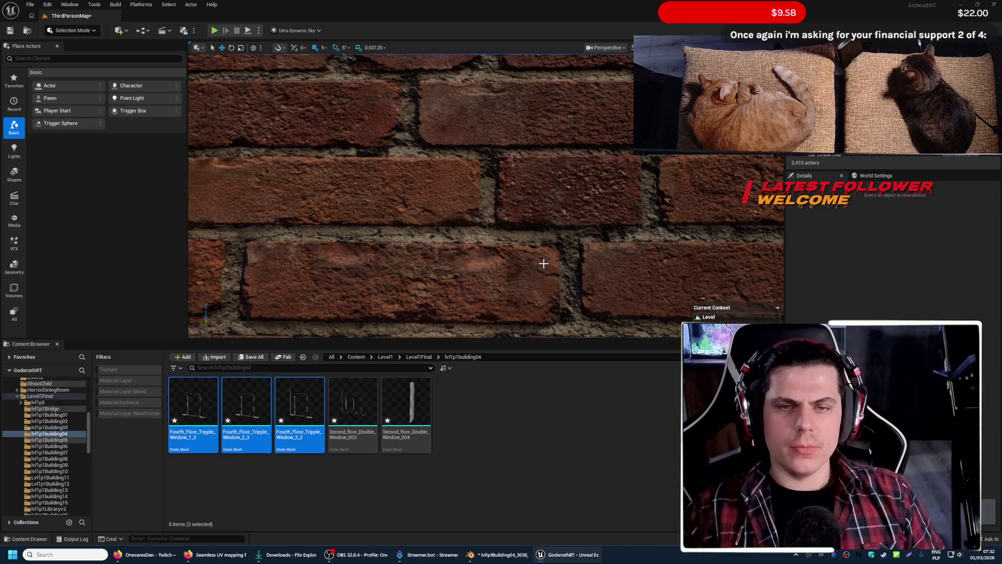
scroll(485, 196, up, 1)
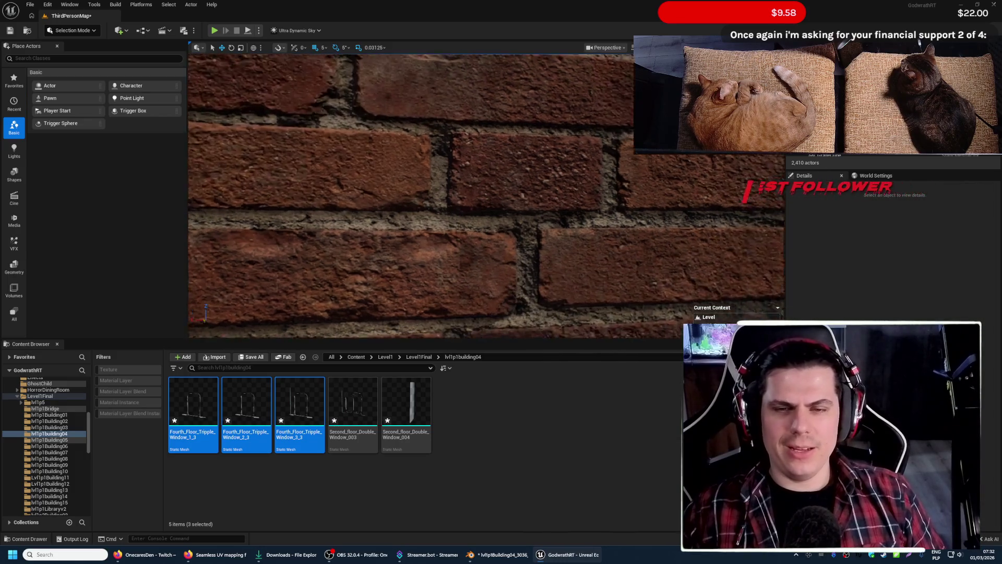
scroll(485, 196, up, 1)
scroll(485, 196, up, 1)
scroll(485, 196, up, 2)
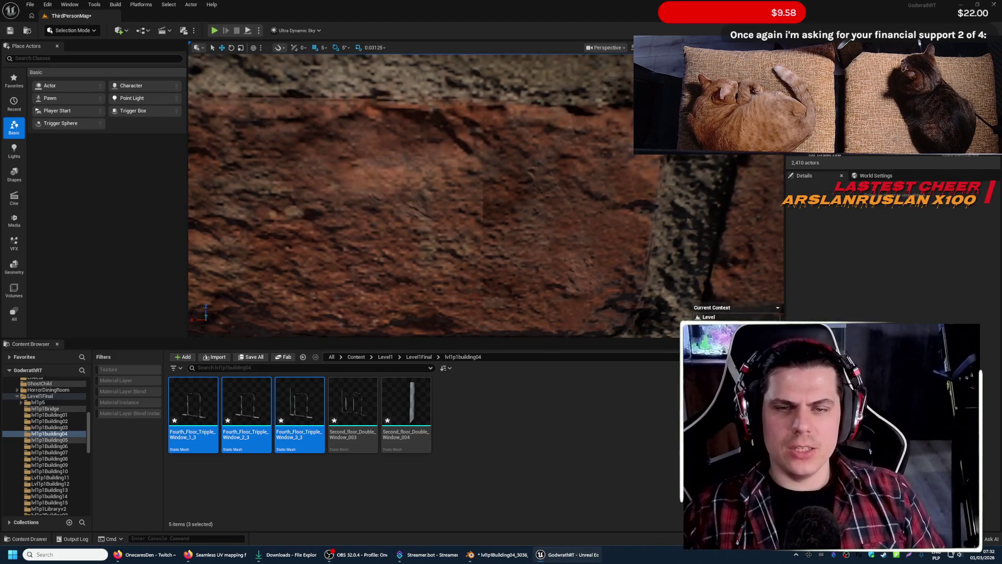
scroll(485, 196, down, 3)
- Sweep the view across the wall and arch, select Fourth_Floor_Tripple_Window_1_3 and start a screen capture
right_drag(566, 286, 532, 283)
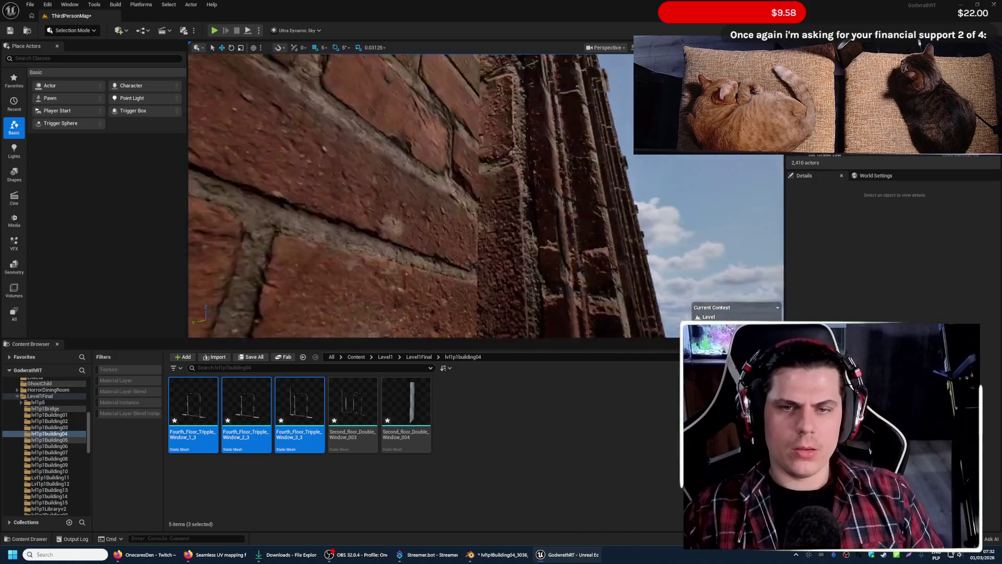
mouse_move(486, 196)
right_down()
mouse_move(438, 188)
mouse_move(454, 196)
right_up()
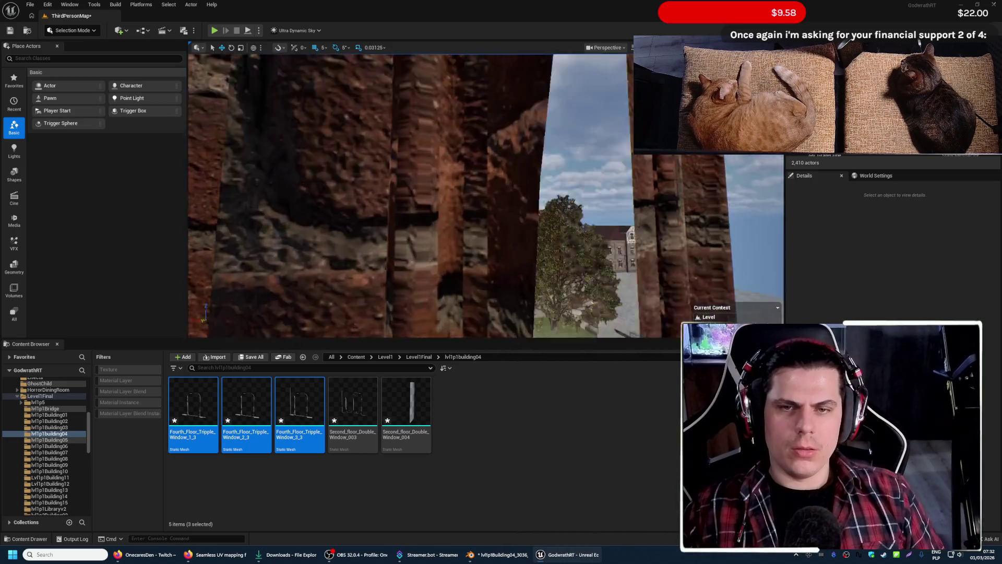
right_drag(560, 279, 560, 280)
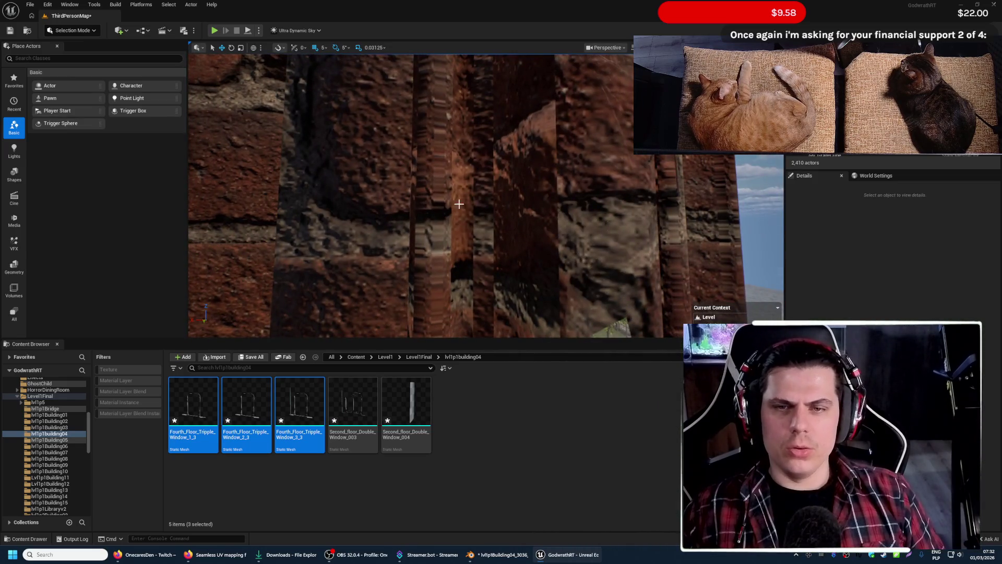
right_drag(441, 261, 452, 203)
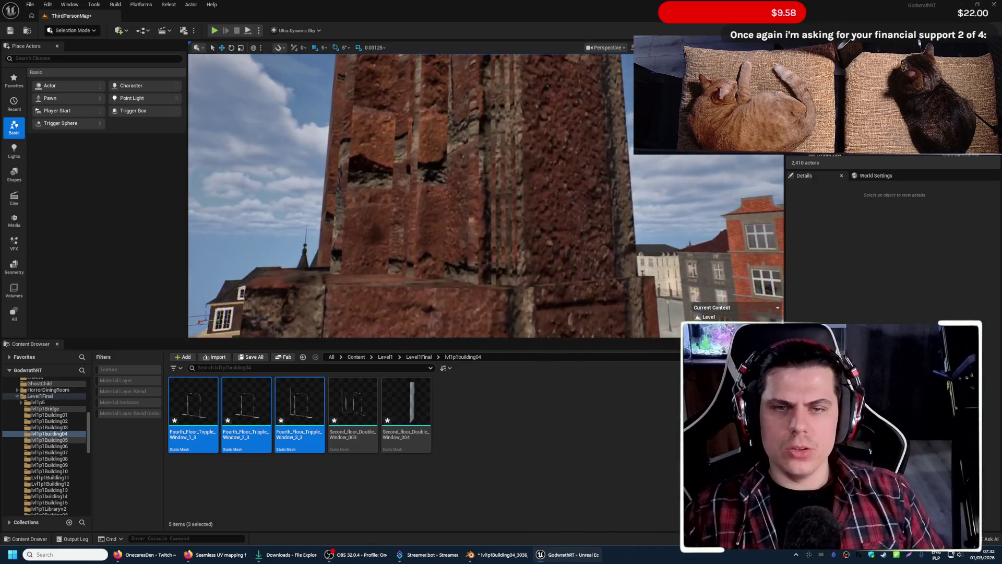
click(476, 199)
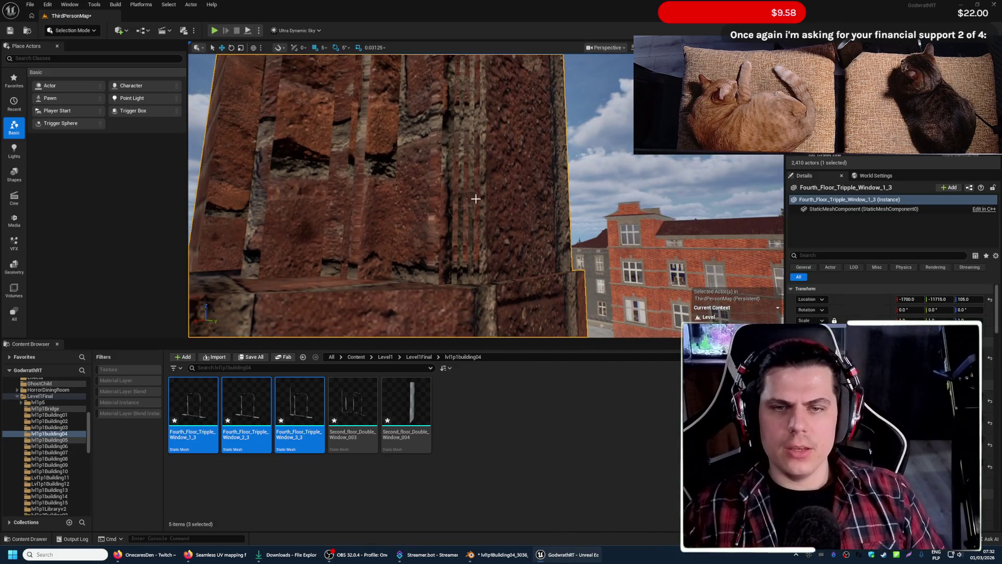
key(Print)
drag(386, 111, 543, 296)
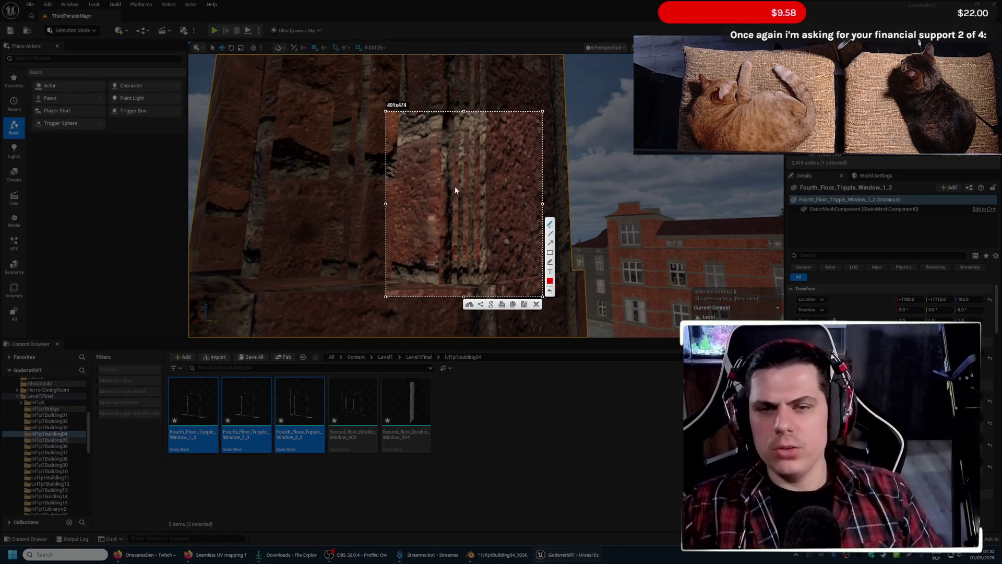
drag(448, 129, 494, 142)
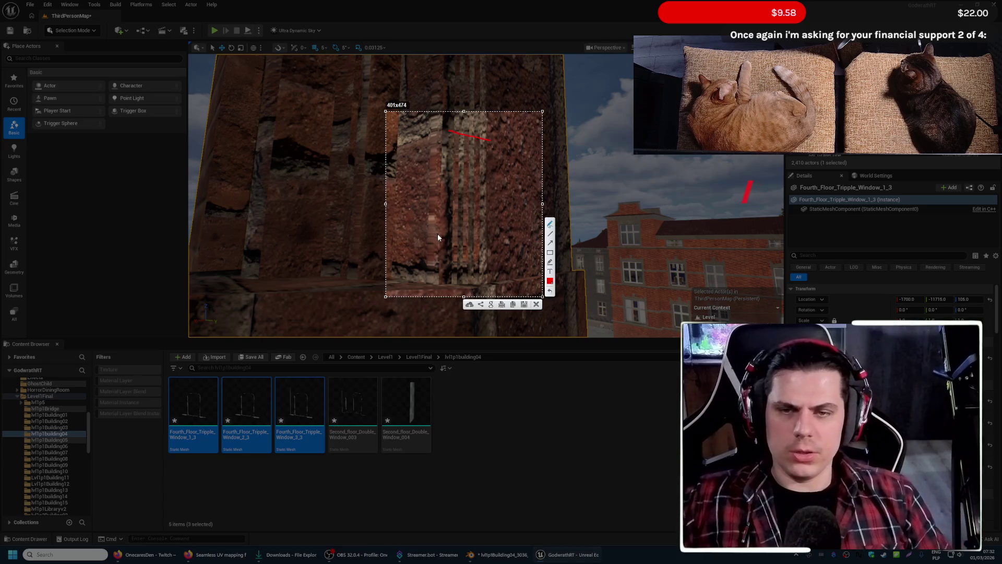
mouse_move(404, 284)
mouse_down()
mouse_move(455, 288)
mouse_move(403, 289)
mouse_up()
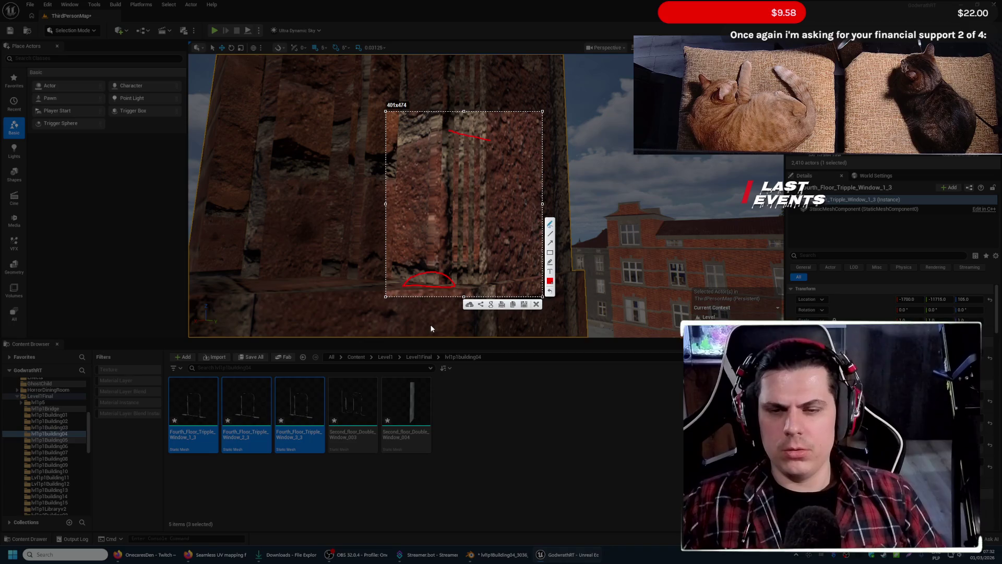
mouse_move(450, 232)
mouse_down()
mouse_move(487, 238)
mouse_move(487, 249)
mouse_move(448, 264)
mouse_move(482, 268)
mouse_move(462, 280)
mouse_move(451, 275)
mouse_move(453, 236)
mouse_up()
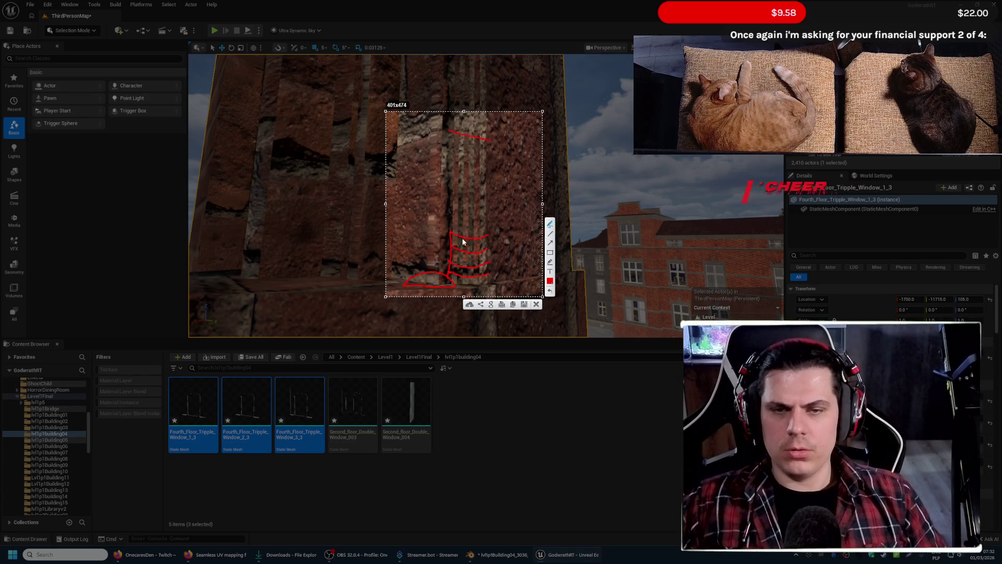
drag(463, 270, 463, 235)
mouse_move(473, 270)
mouse_down()
mouse_move(474, 242)
mouse_move(475, 277)
mouse_up()
mouse_move(479, 239)
mouse_down()
mouse_move(487, 283)
mouse_move(467, 287)
mouse_up()
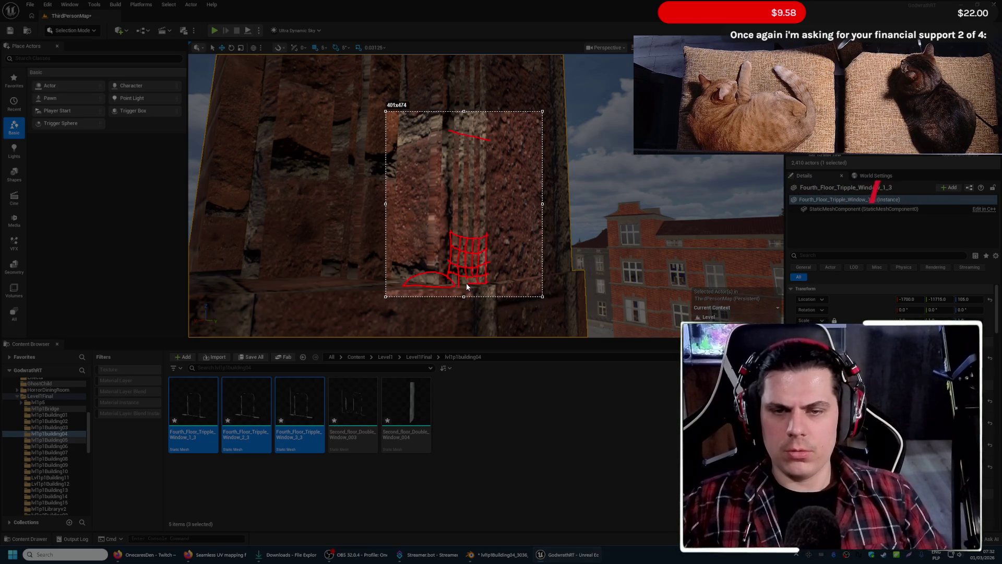
key(Escape)
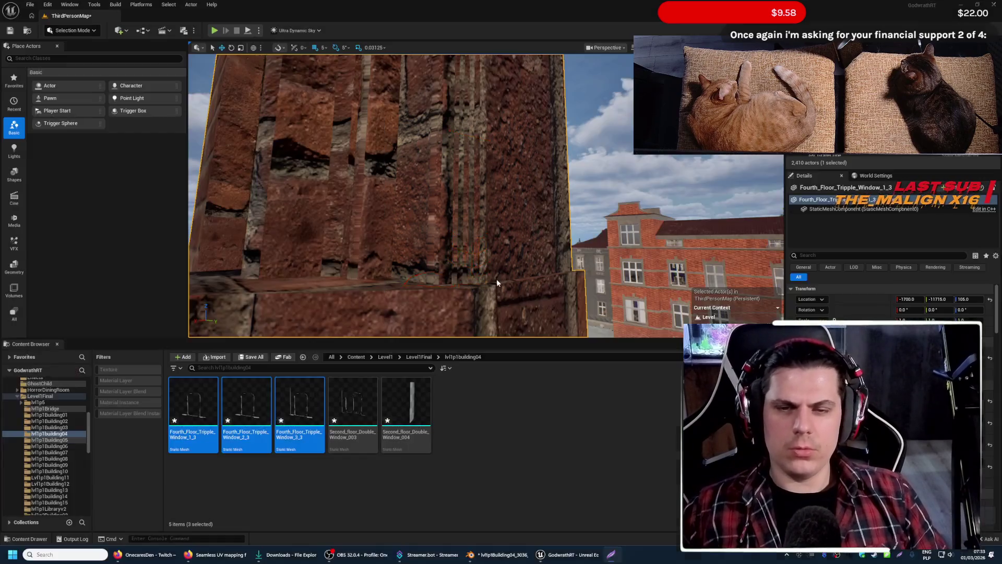
- Fly up over the courtyard and turn back toward the brick wall corner
right_drag(534, 221, 517, 206)
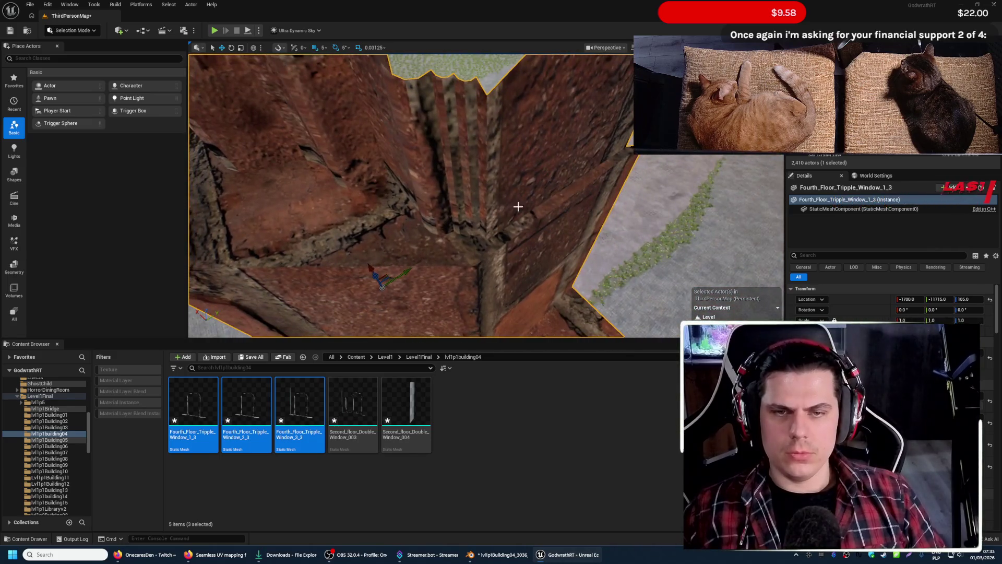
right_drag(516, 240, 516, 241)
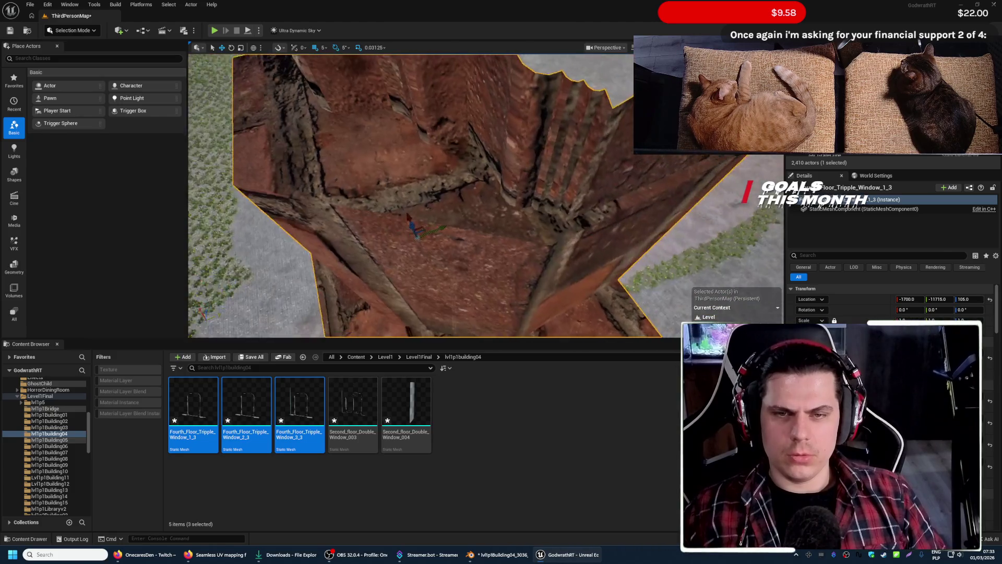
right_drag(520, 244, 519, 244)
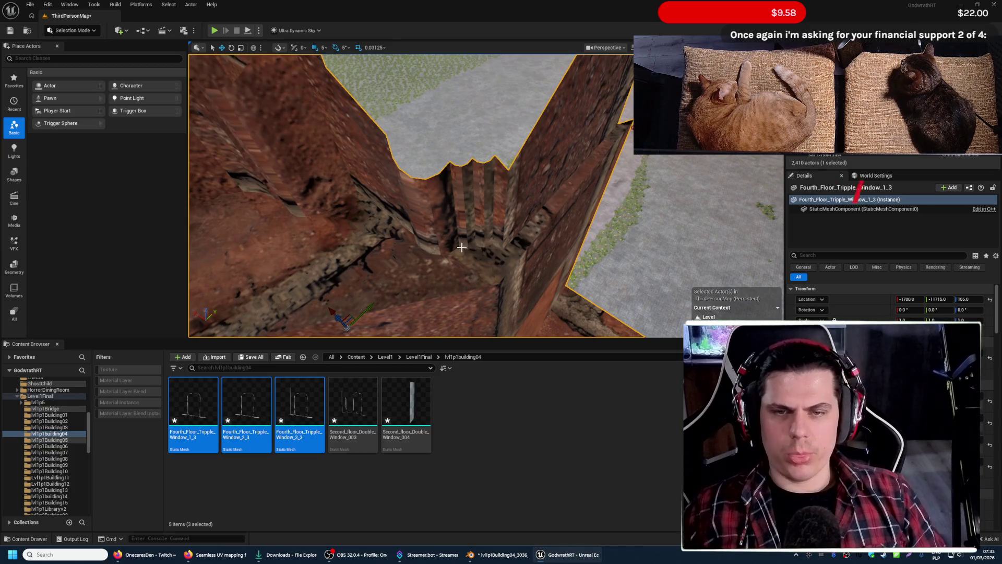
- View the brick wall up close and from farther back, then outline a screenshot region over it
right_drag(508, 245, 507, 245)
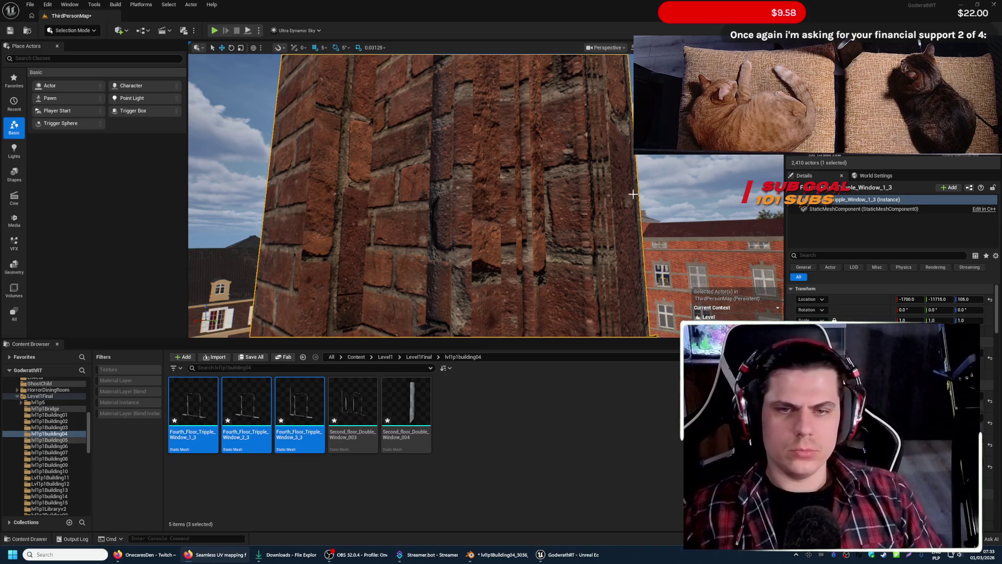
right_drag(633, 194, 618, 203)
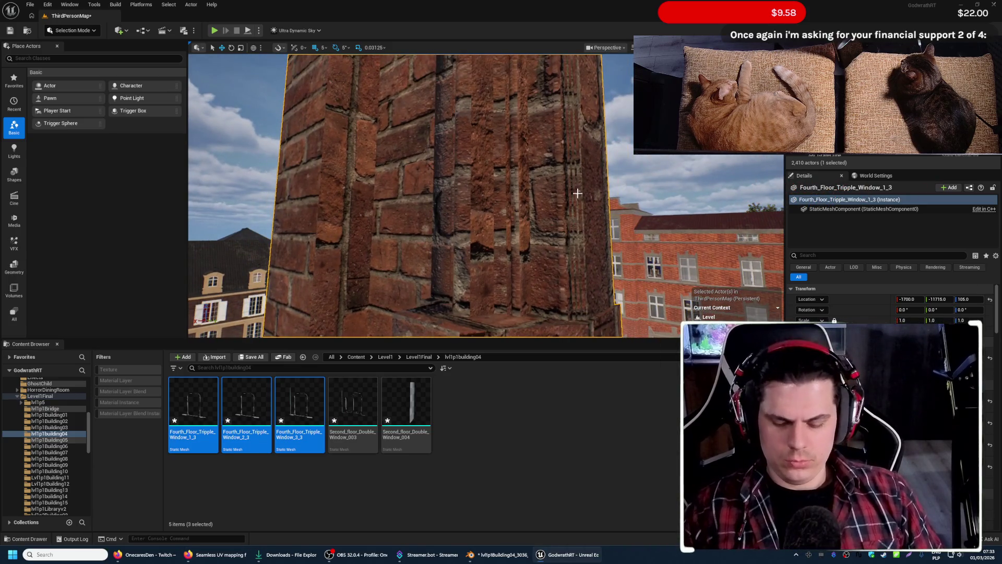
key(Print)
drag(256, 117, 654, 347)
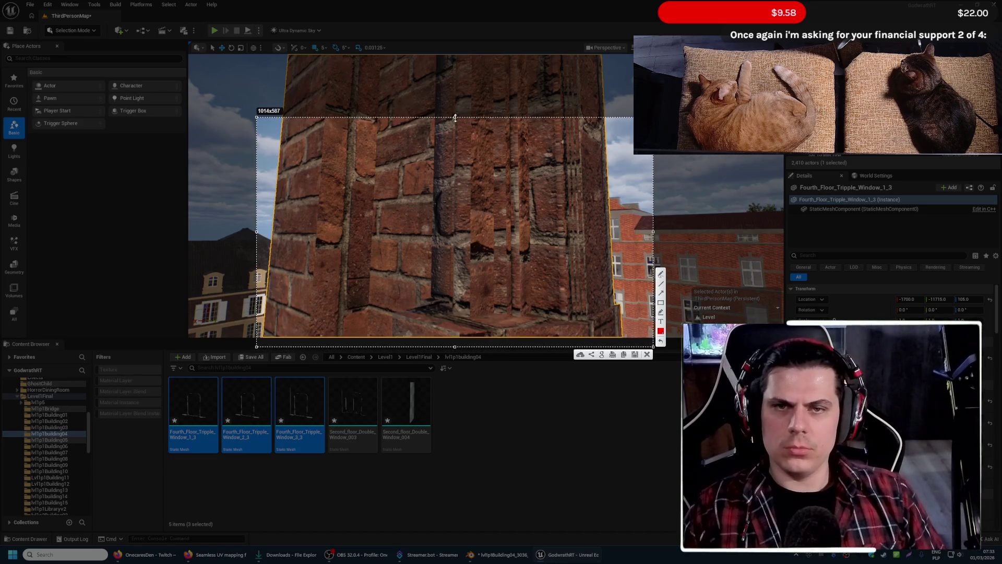
- Extend the capture upward and save the wall screenshot, then look up the brick tower and along the wall
drag(455, 118, 454, 47)
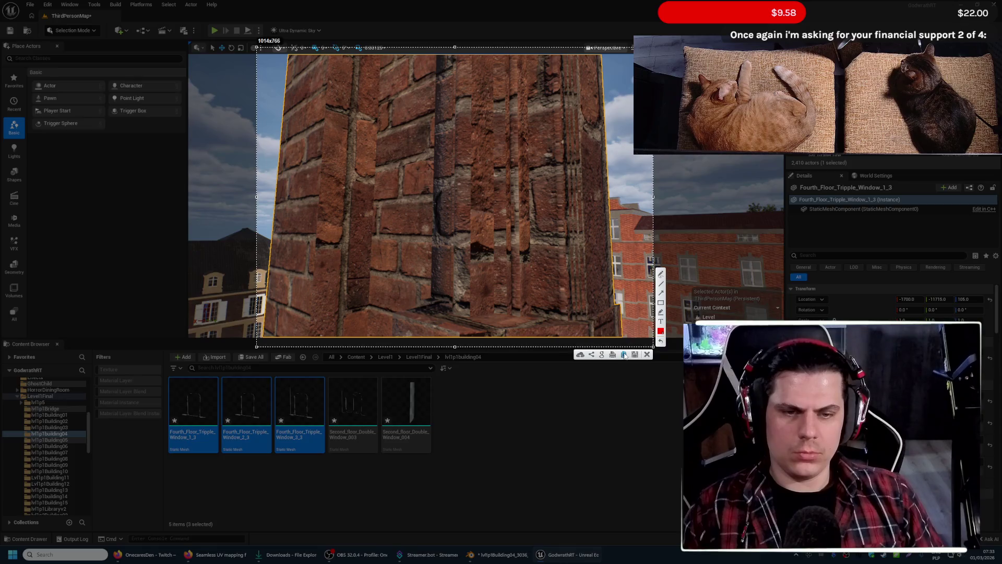
click(624, 354)
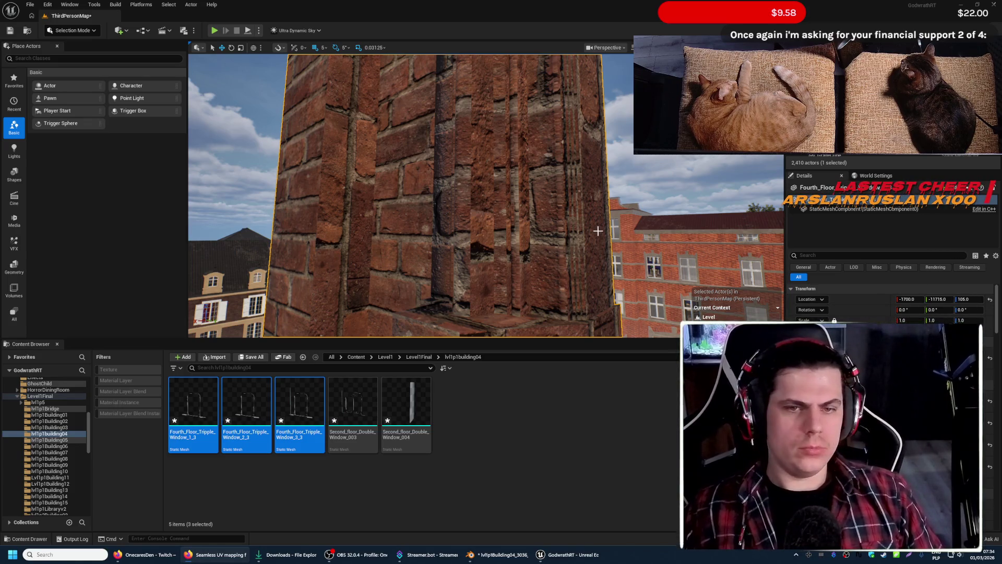
click(619, 117)
mouse_move(618, 117)
right_down()
mouse_move(549, 258)
mouse_move(486, 196)
mouse_move(438, 234)
right_up()
mouse_move(485, 195)
right_down()
mouse_move(486, 165)
mouse_move(486, 204)
mouse_move(454, 204)
right_up()
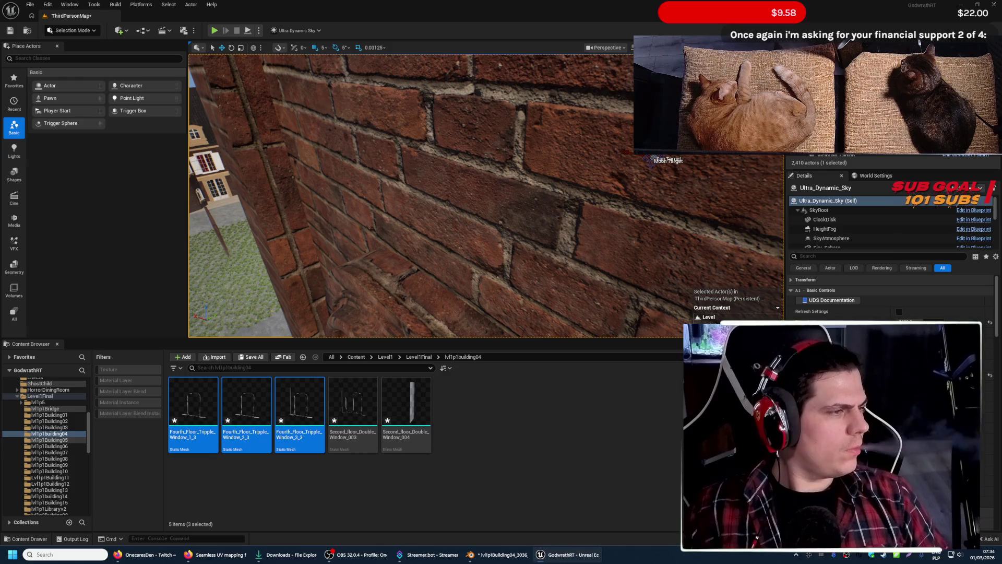
- View the brick wall corner from below and above with Fourth_Floor_Tripple_Window_1_3 selected, then bring Blender forward
right_drag(486, 196, 485, 258)
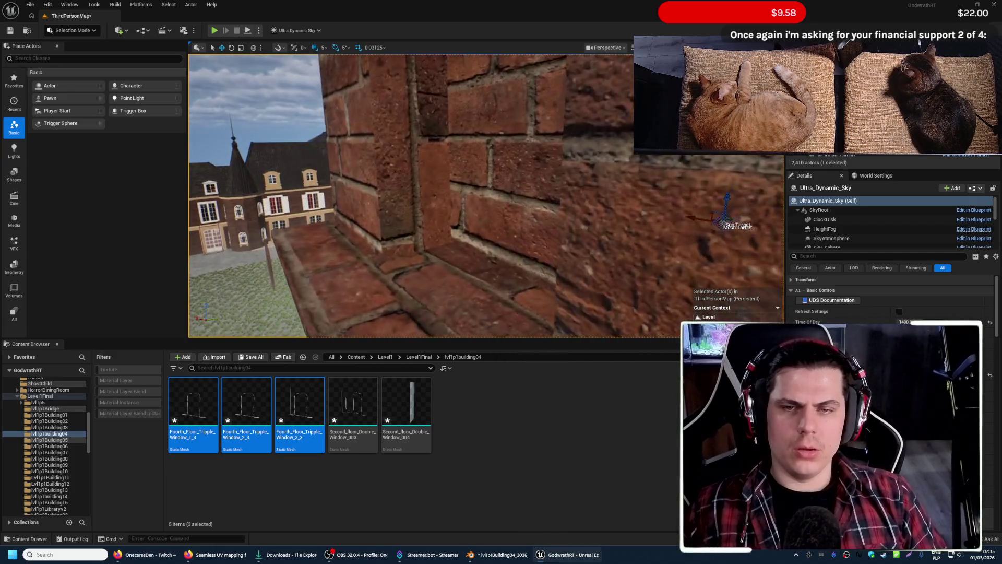
mouse_move(485, 196)
right_down()
mouse_move(432, 195)
mouse_move(452, 212)
right_up()
click(432, 195)
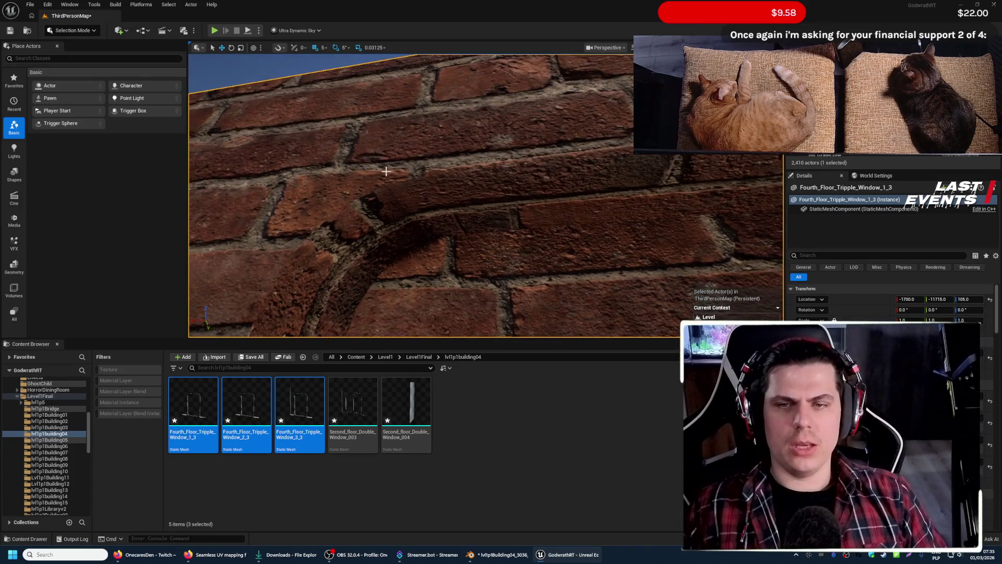
right_drag(464, 266, 465, 267)
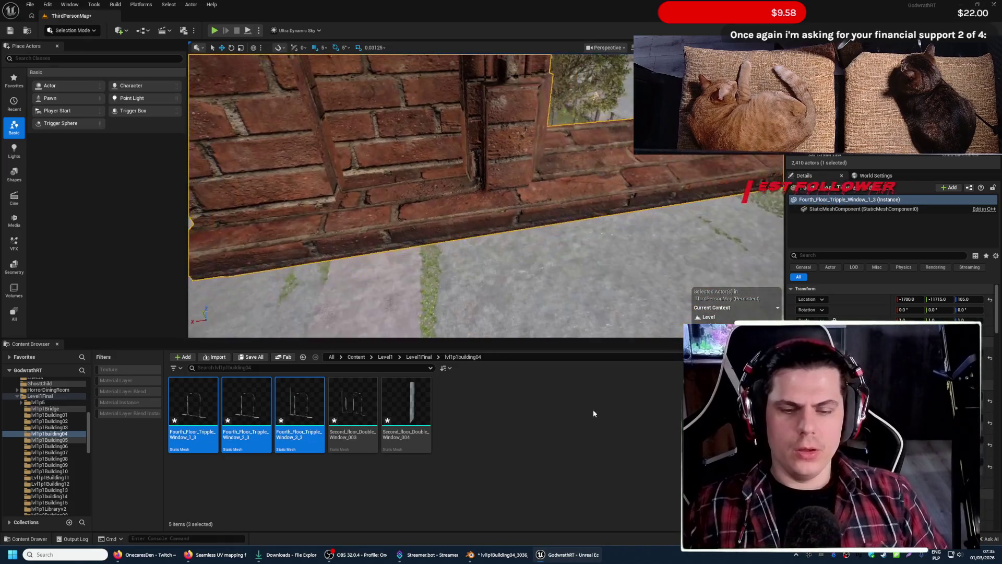
click(501, 554)
key(w)
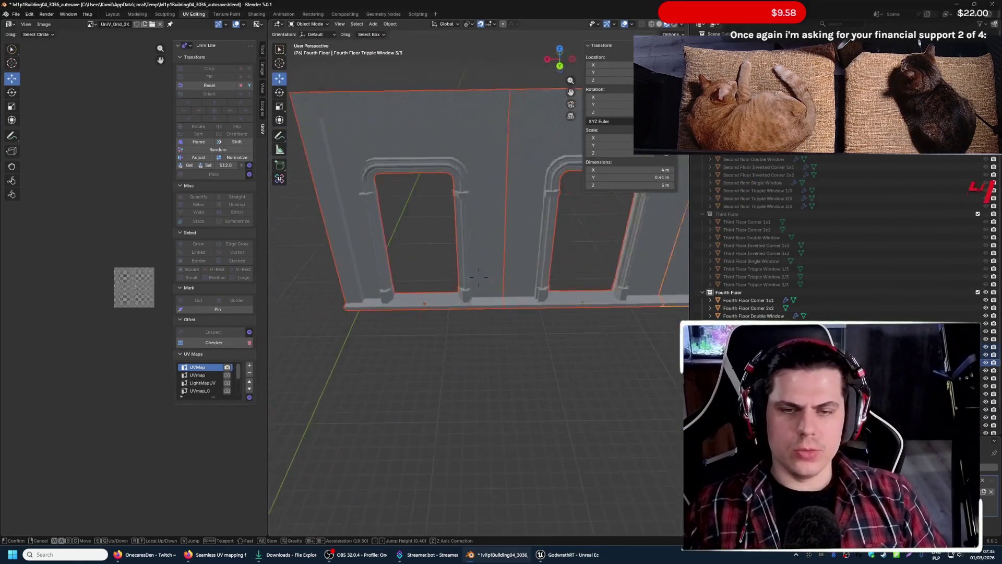
- Enter Edit Mode on the trim and walk along its ledges and wall corners checking the checker
click(507, 397)
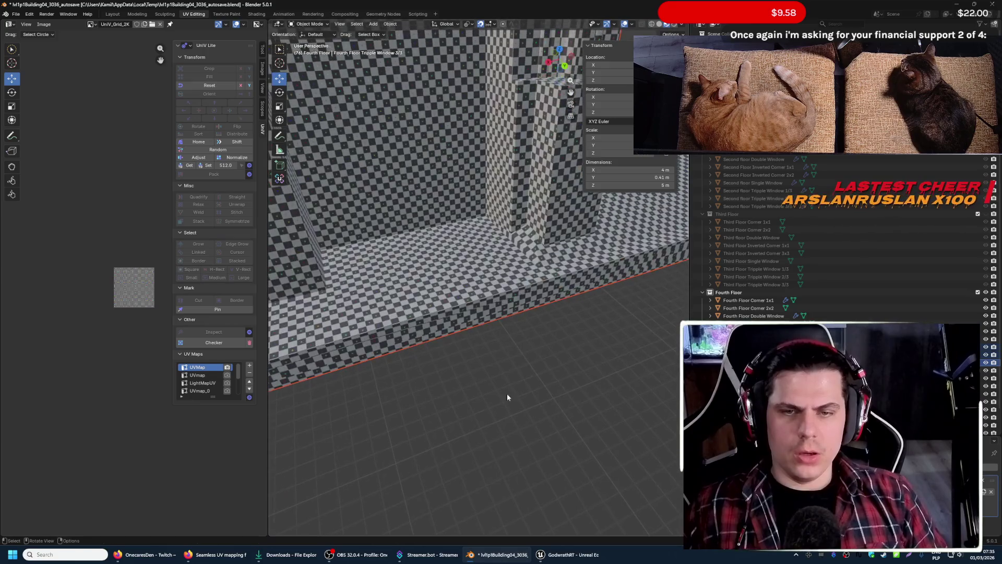
key(Tab)
right_click(476, 256)
key(Escape)
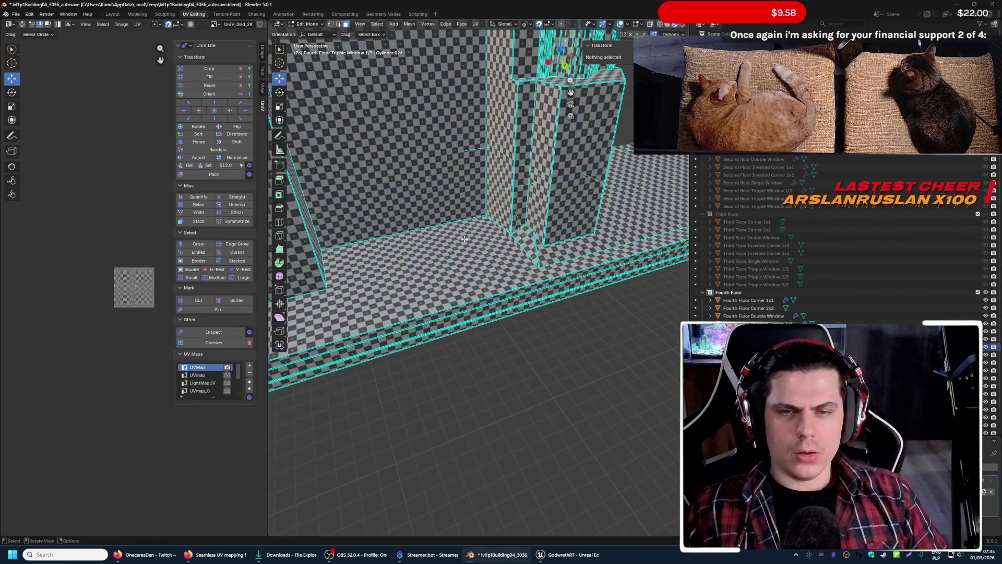
key(shift+grave)
key(w)
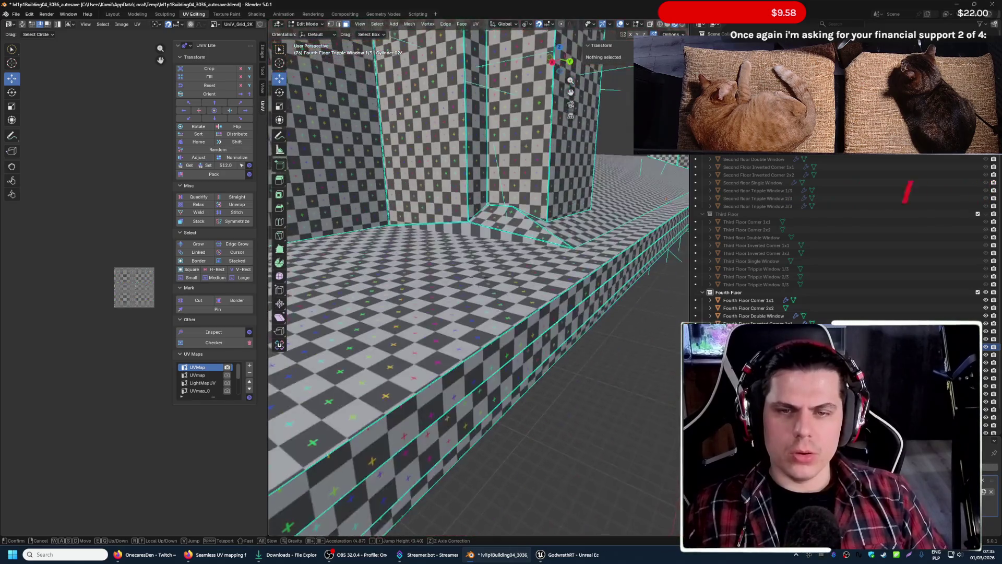
key(w)
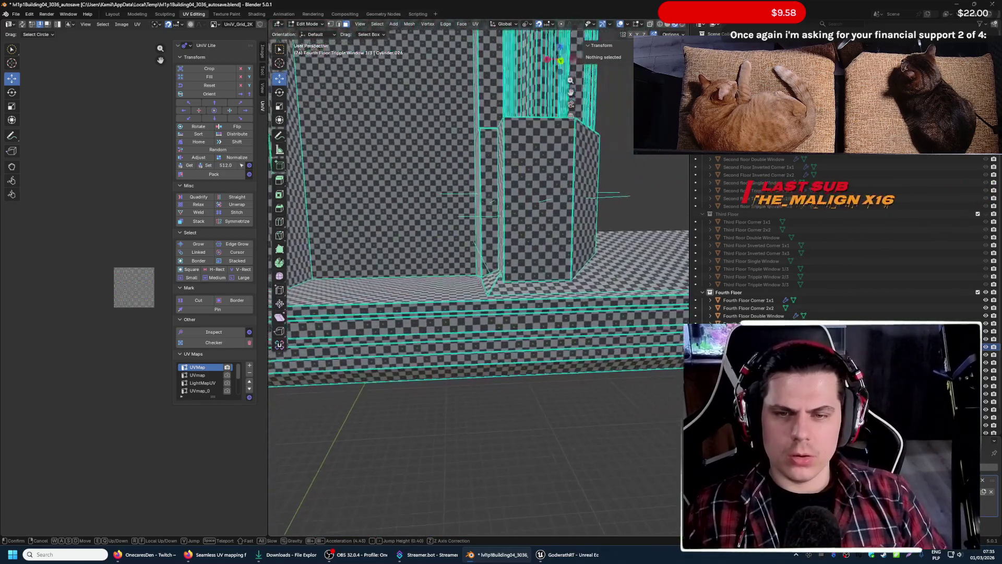
key(w)
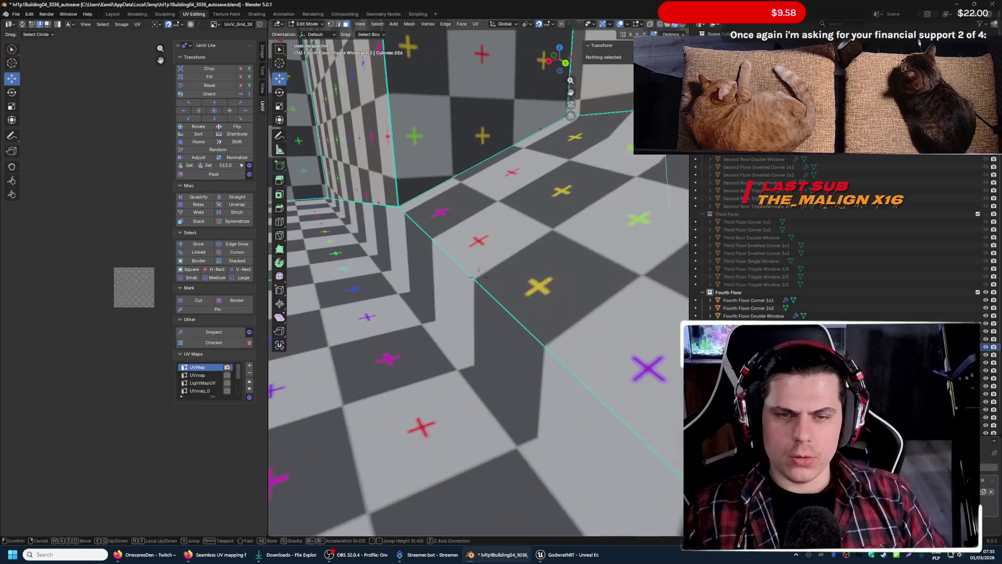
key(w)
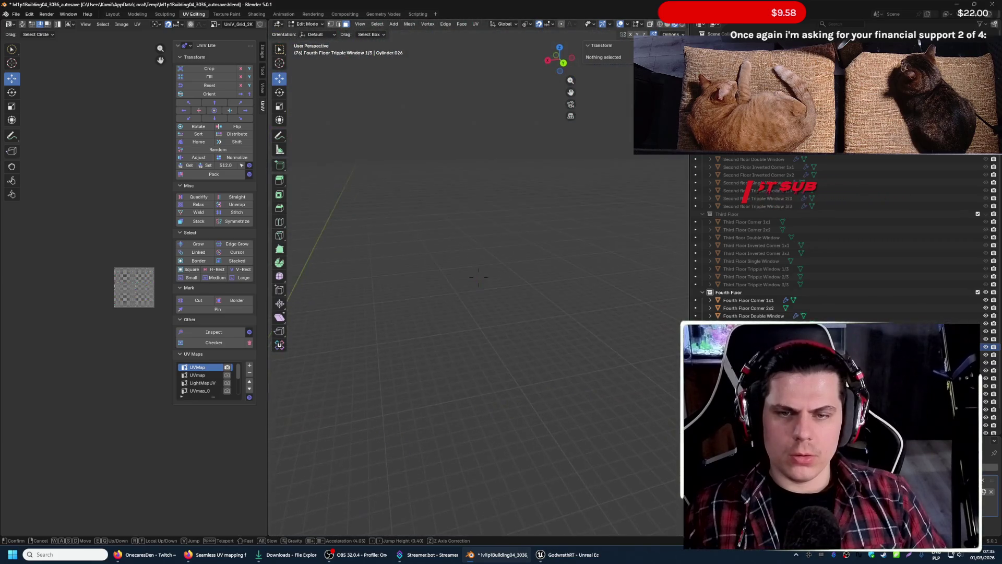
key(s)
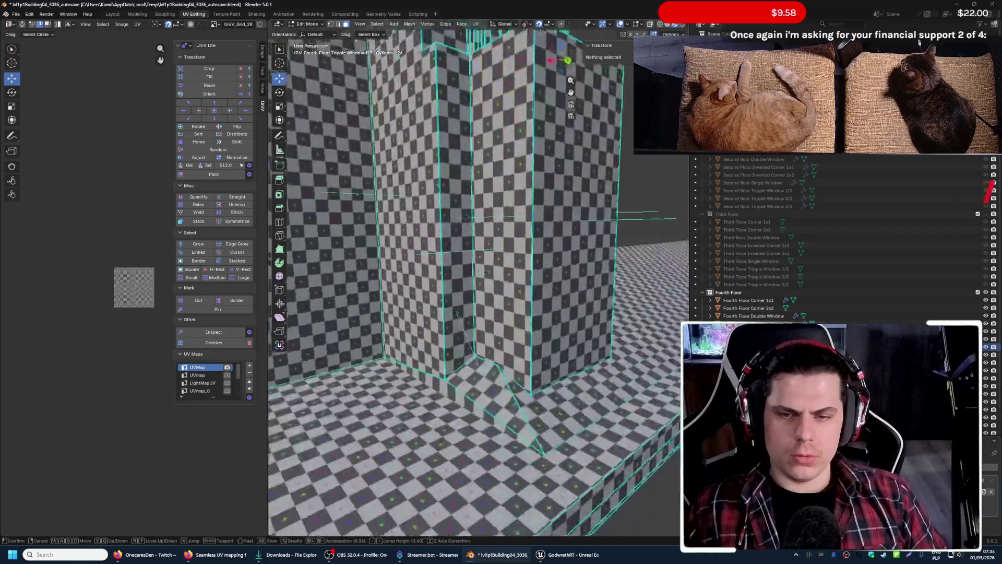
key(w)
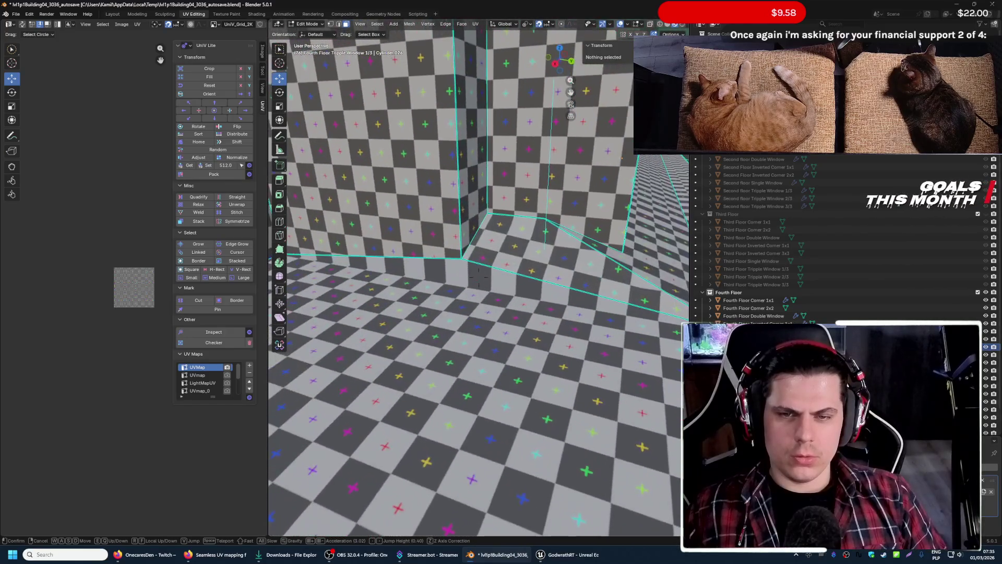
click(465, 277)
- Return to Object Mode, stop at the wall corner and switch to the Scripting workspace with seamless_uvs.py
key(Tab)
key(Tab)
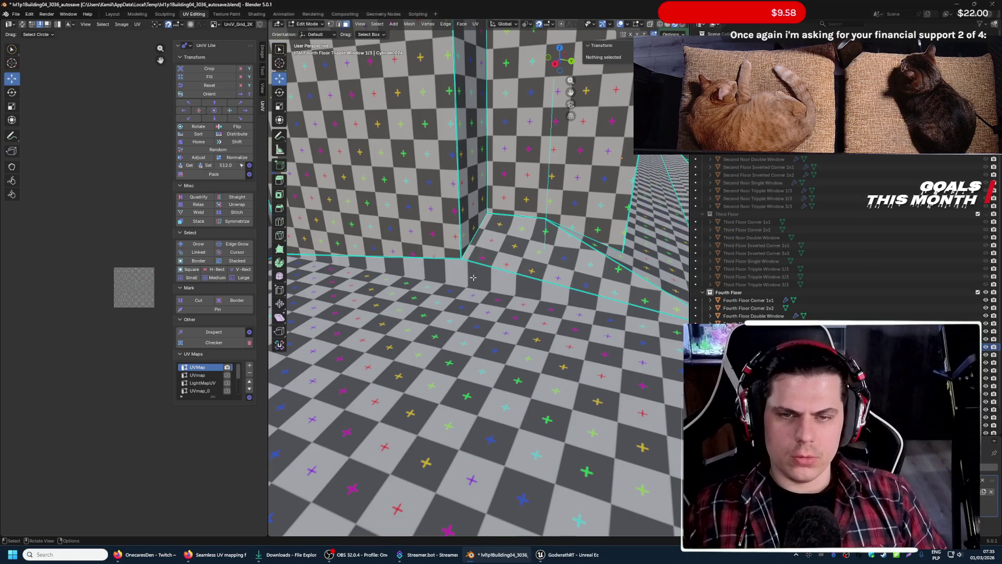
key(shift+grave)
key(s)
key(w)
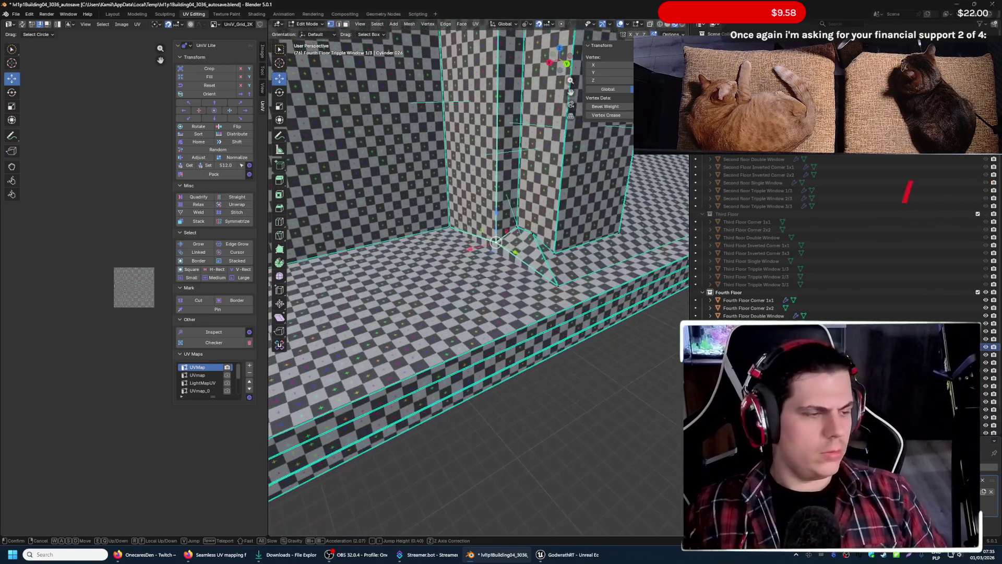
key(Return)
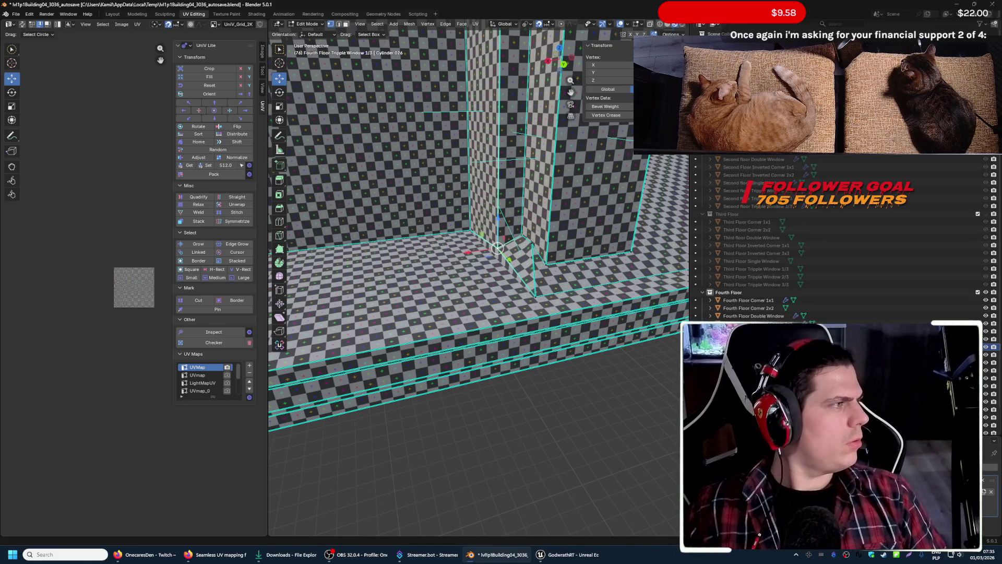
click(417, 14)
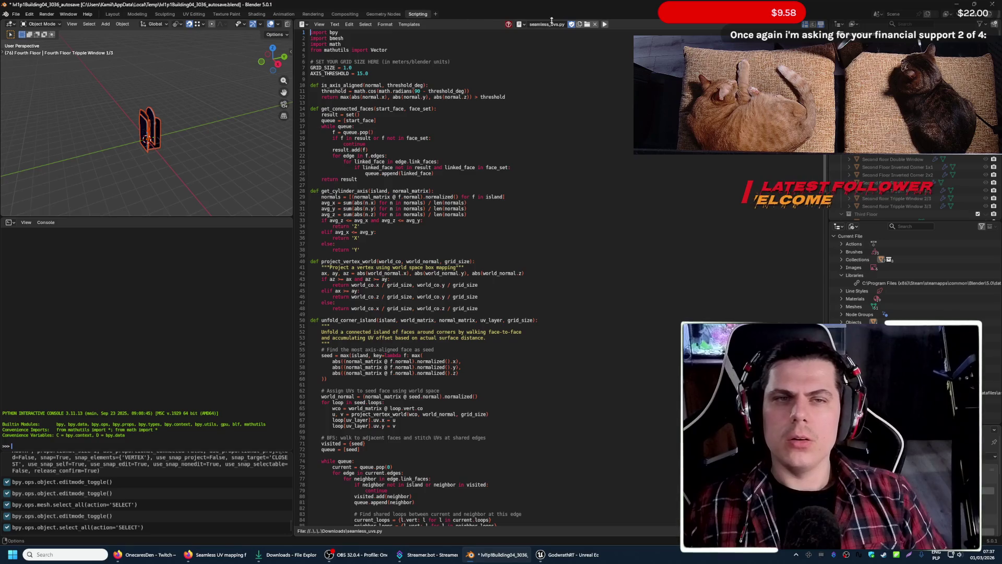
- Delete the loaded text, load seamless_uvs.py from Downloads and run it, hitting an IndentationError at line 185
click(594, 25)
click(584, 33)
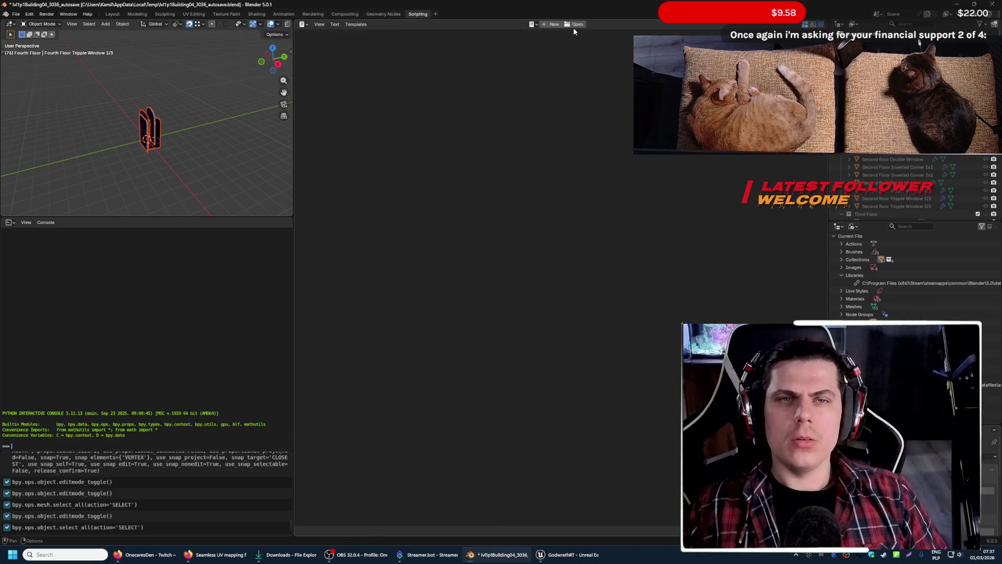
click(576, 24)
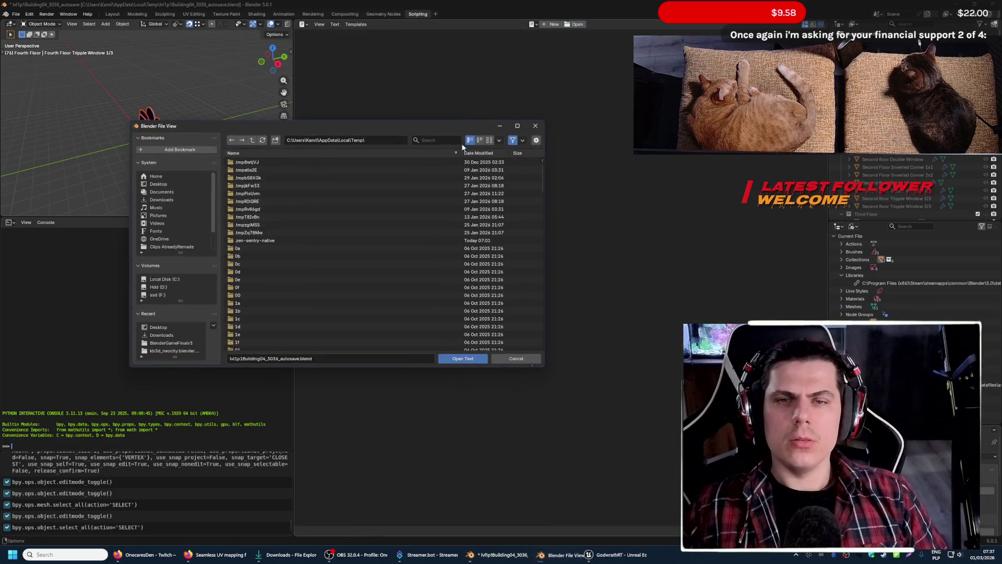
click(188, 203)
click(302, 217)
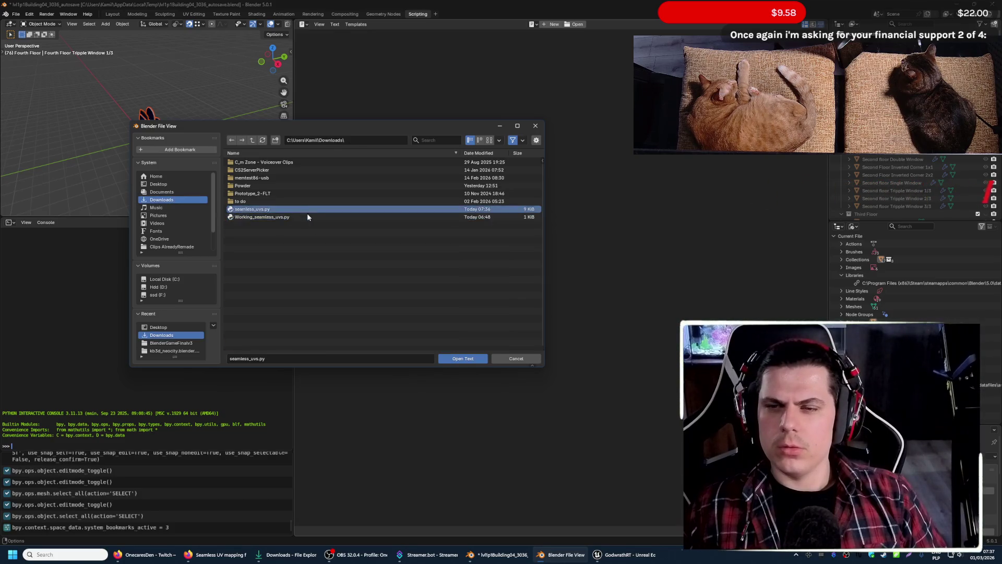
click(456, 359)
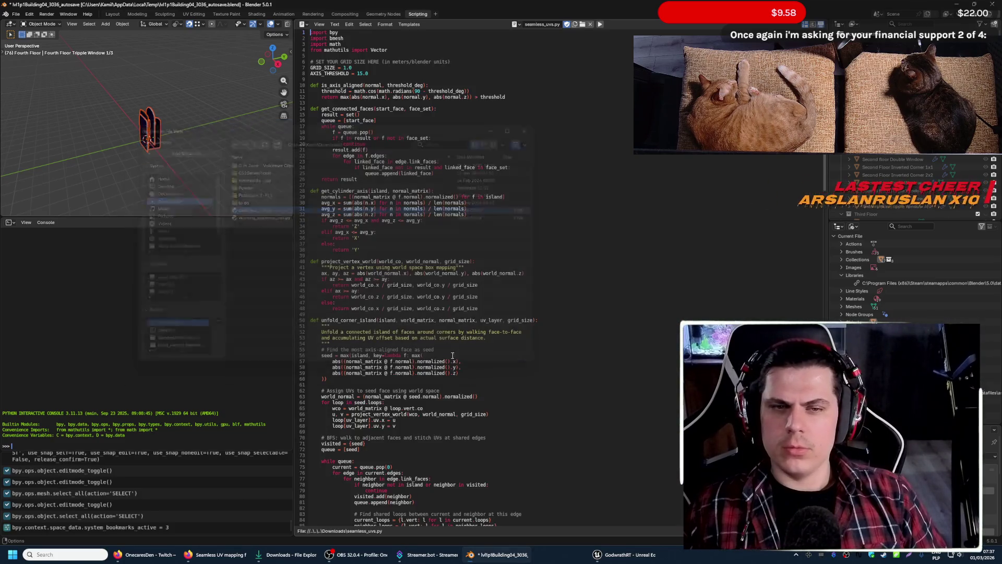
click(600, 24)
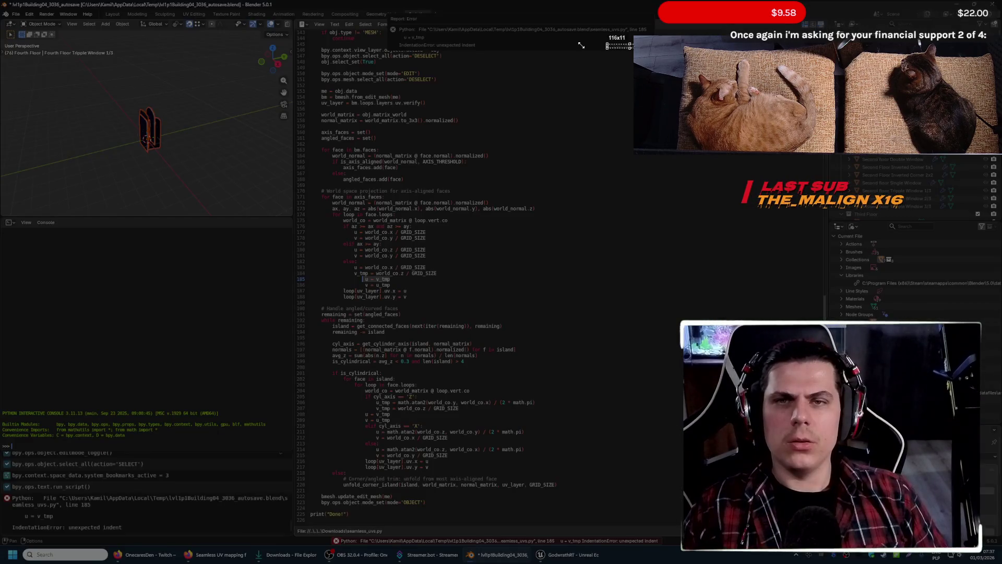
- Screenshot the IndentationError report and check the browser before returning to Blender
drag(582, 46, 383, 16)
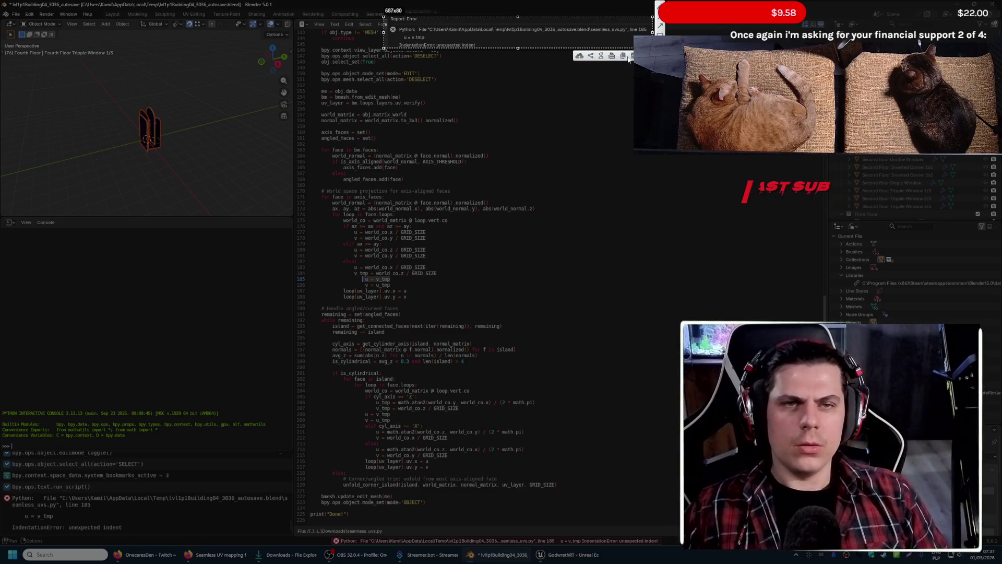
click(623, 55)
key(alt+Tab)
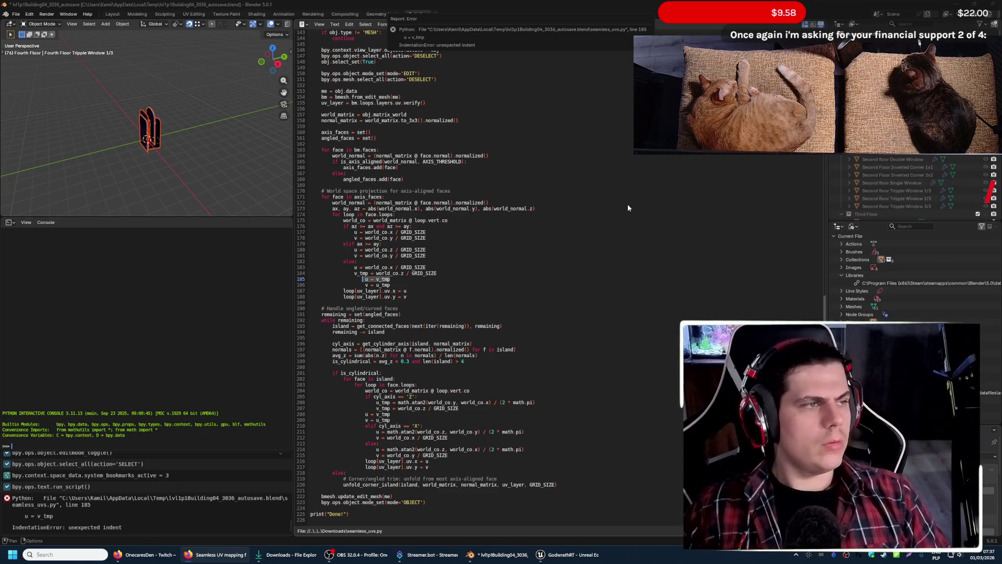
click(581, 115)
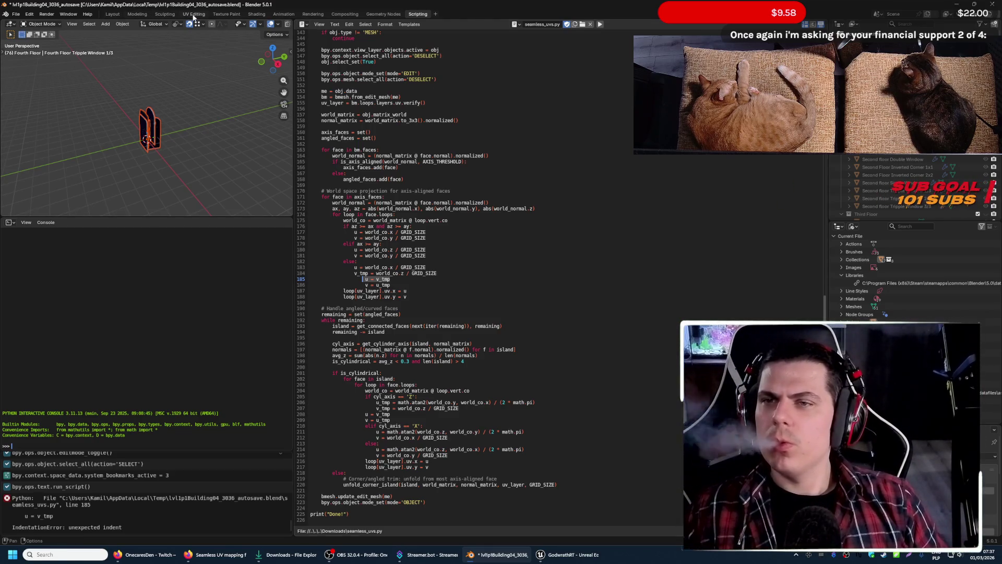
- Take the window trim mesh out of Edit Mode in UV Editing and return to Scripting
click(194, 13)
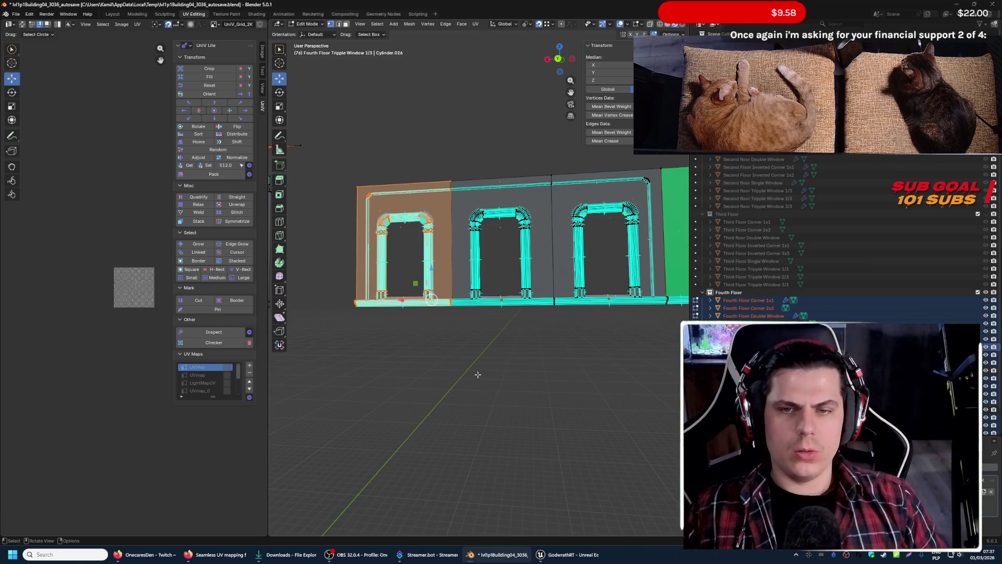
key(Tab)
click(418, 15)
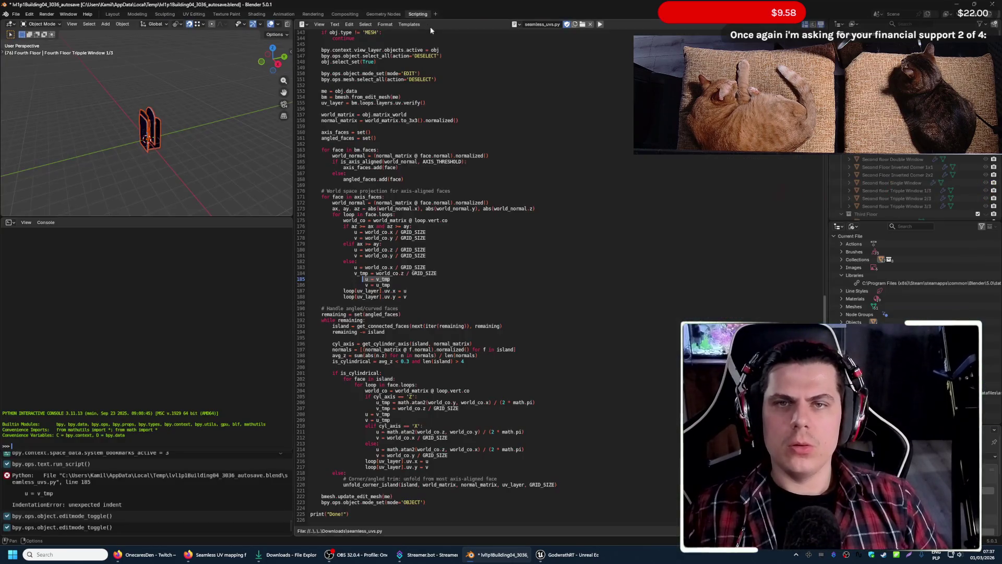
- Reload seamless_uvs.py from Downloads (not Working_seamless_uvs.py) and run it again
click(579, 32)
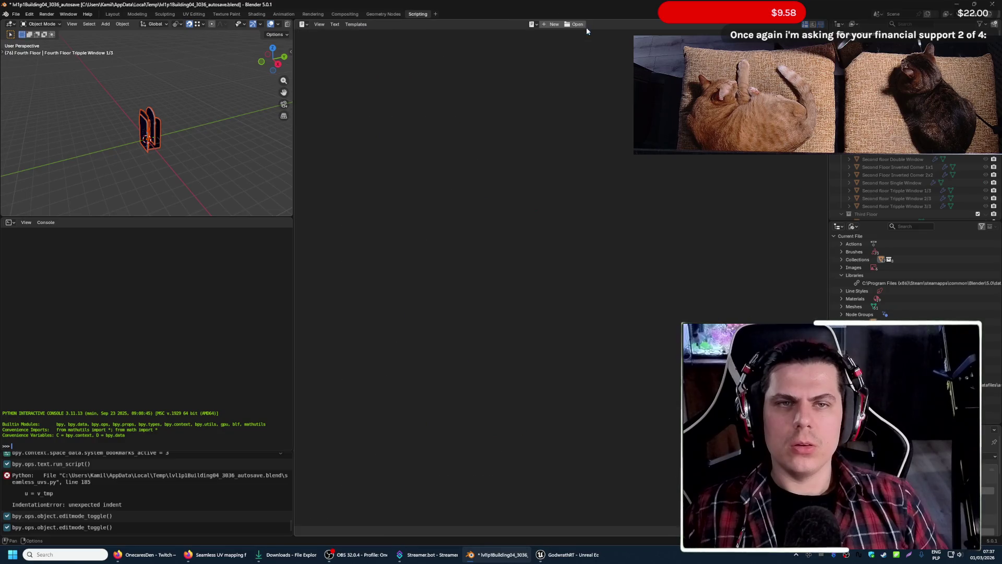
click(575, 25)
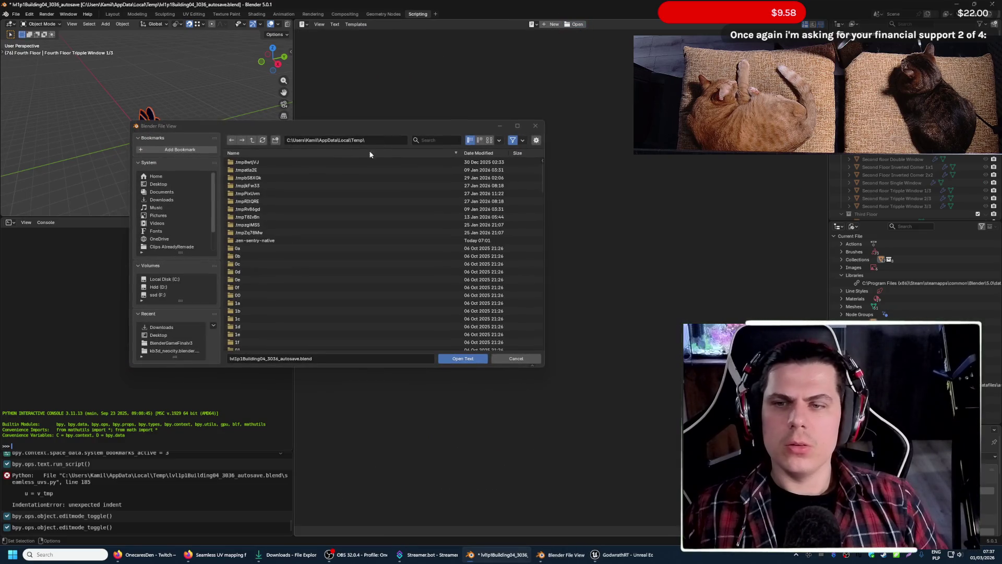
click(169, 200)
click(272, 217)
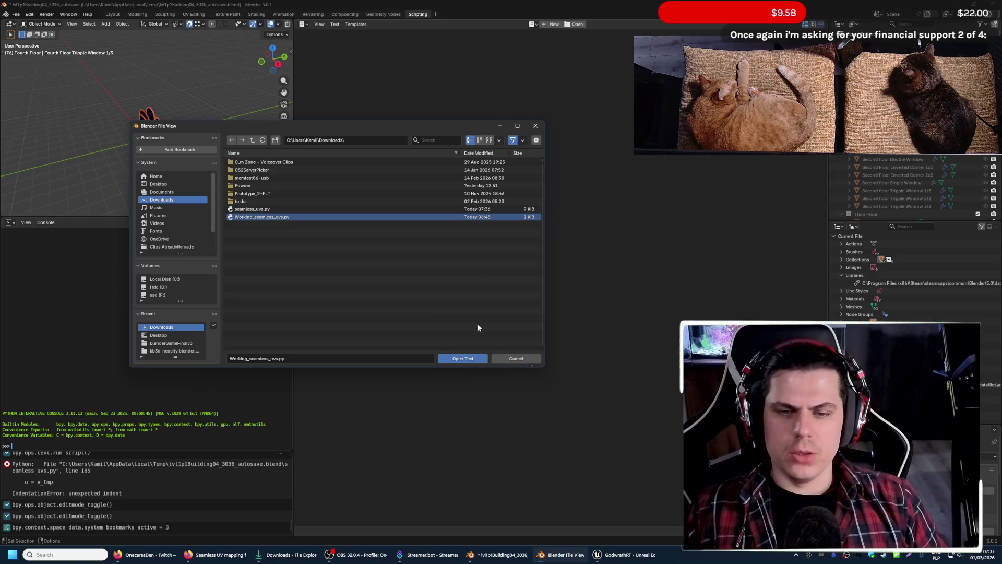
click(335, 209)
click(454, 360)
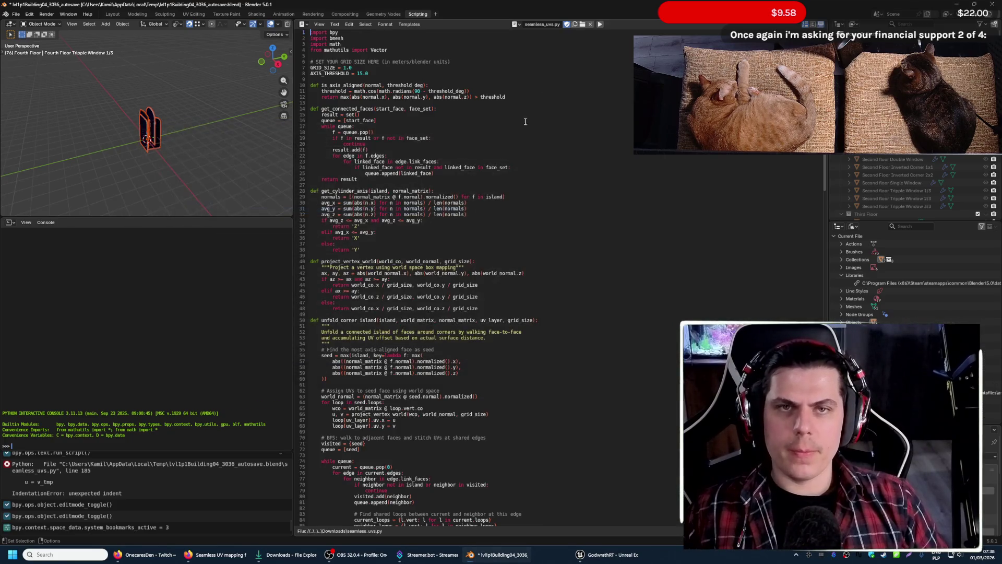
click(600, 24)
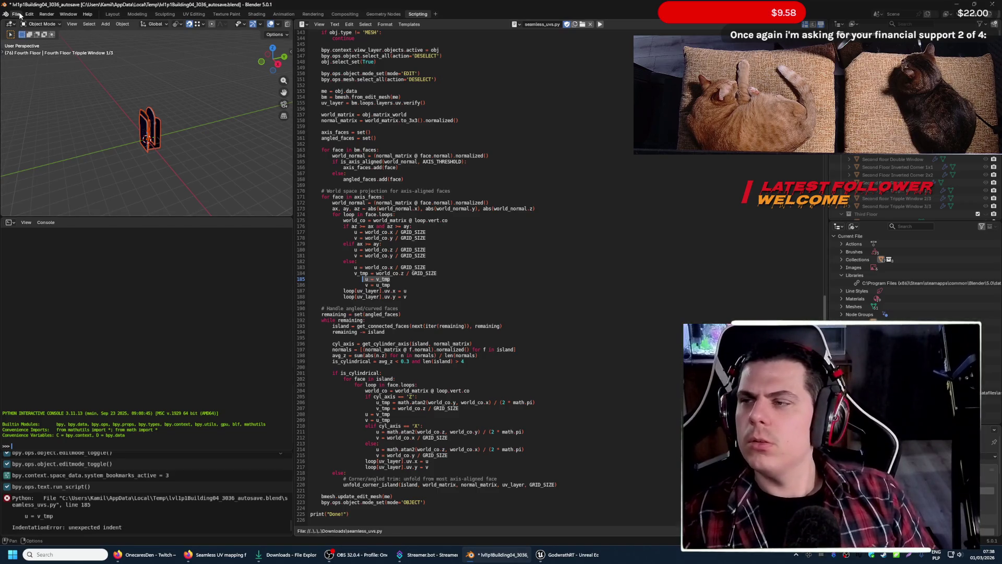
- Save the building file, check the Seamless UV mapping page, and start deleting the broken script text
click(19, 13)
click(58, 63)
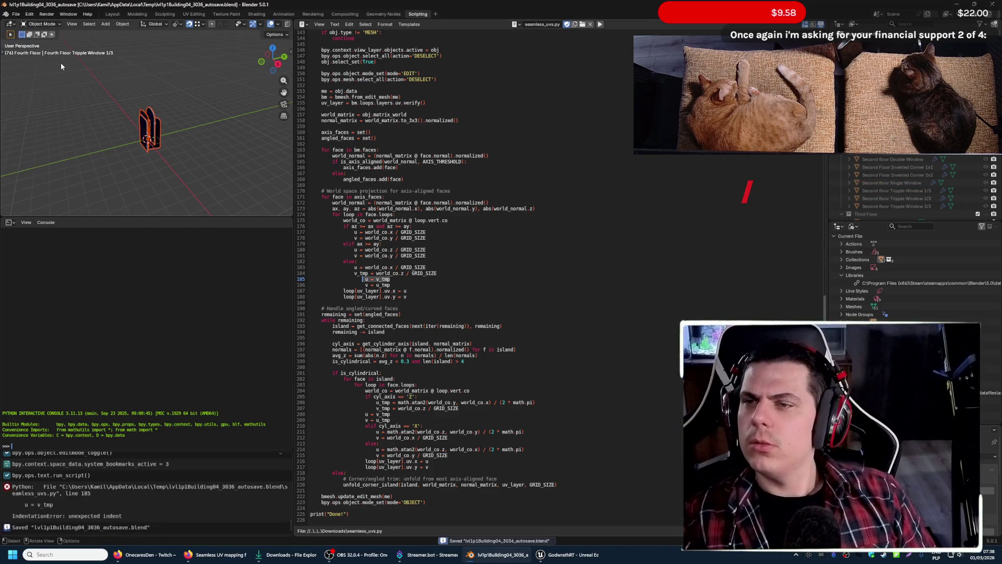
click(230, 556)
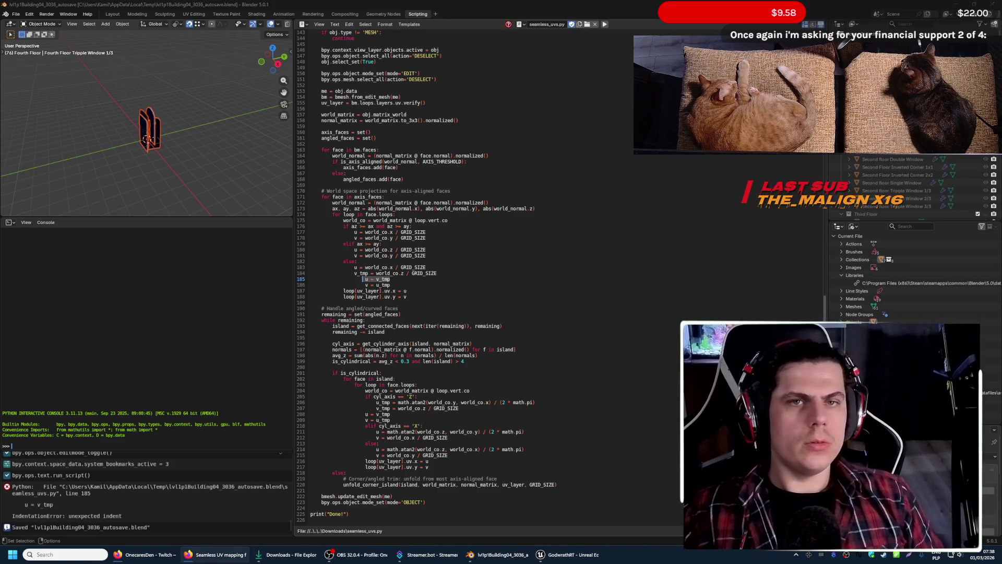
click(586, 25)
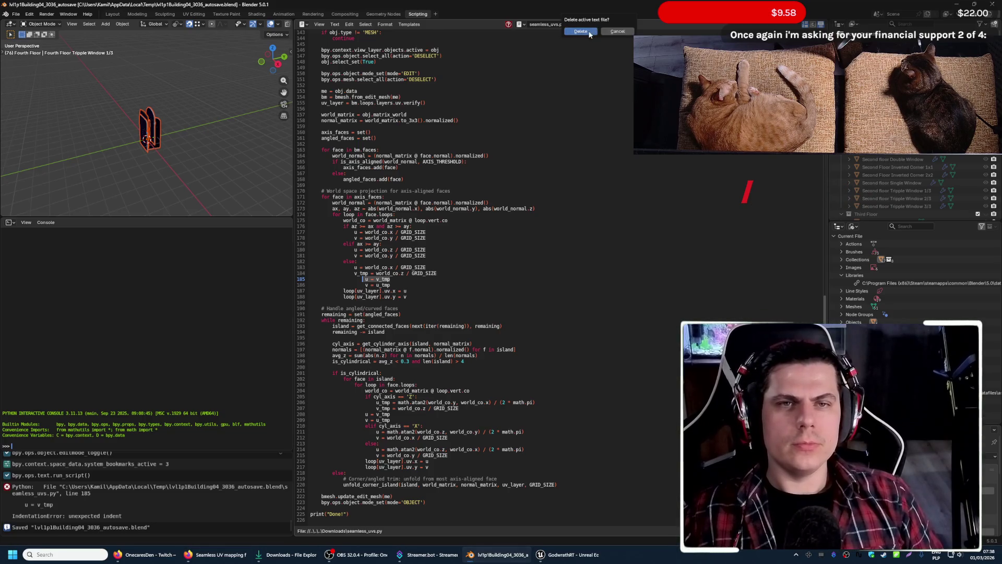
- Replace the script with seamless_uvs.py from Downloads and run it successfully with Alt+P
click(584, 31)
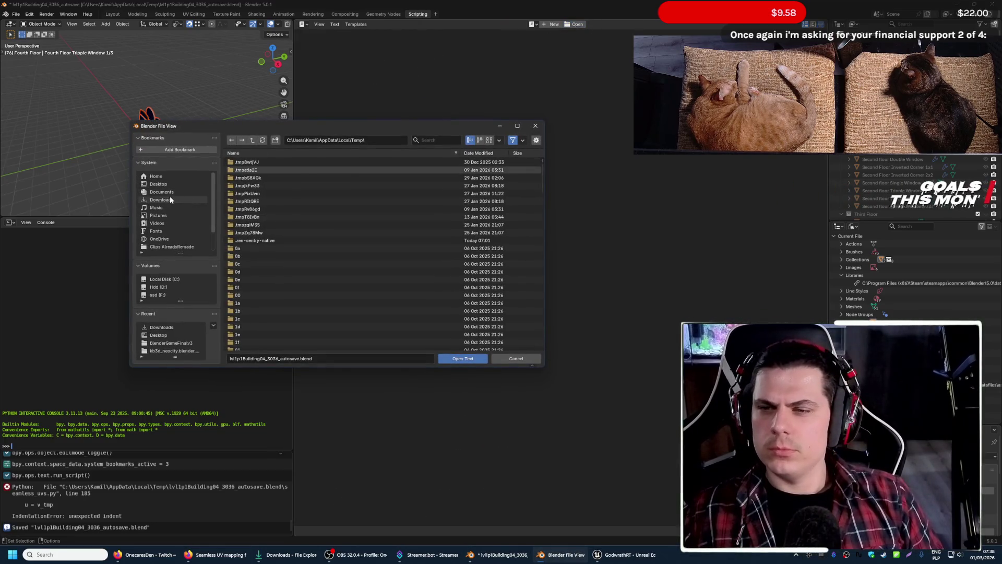
click(170, 199)
click(262, 209)
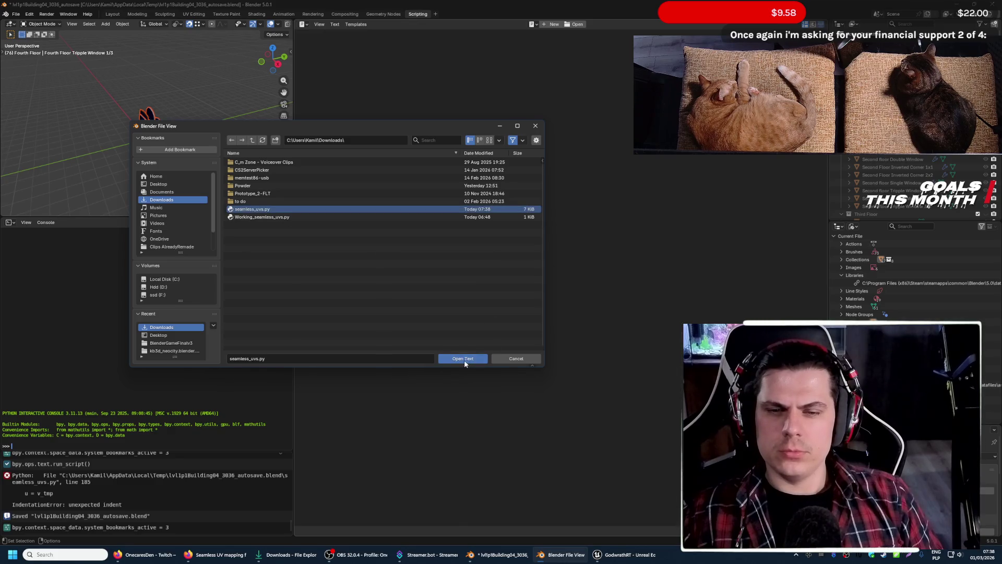
click(463, 358)
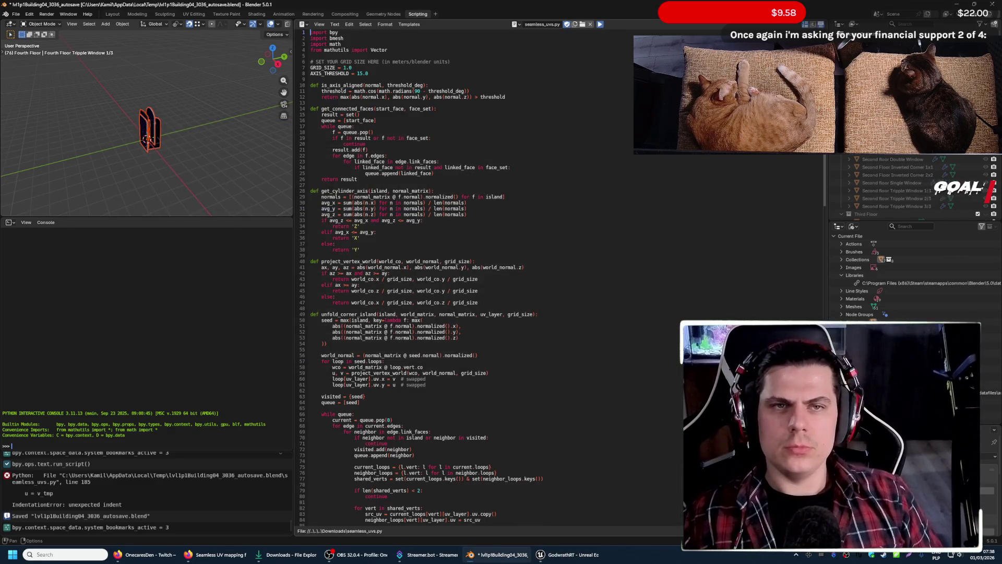
key(alt+p)
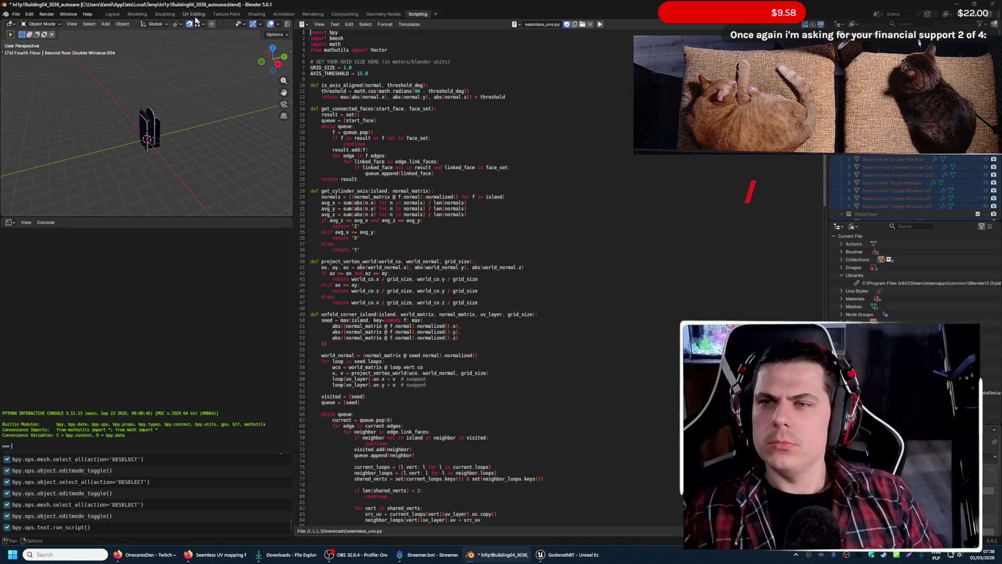
click(193, 15)
- Select the Fourth Floor Tripple Window 1/3 piece in Object Mode and fly up close to its checker wall
middle_drag(439, 258, 479, 275)
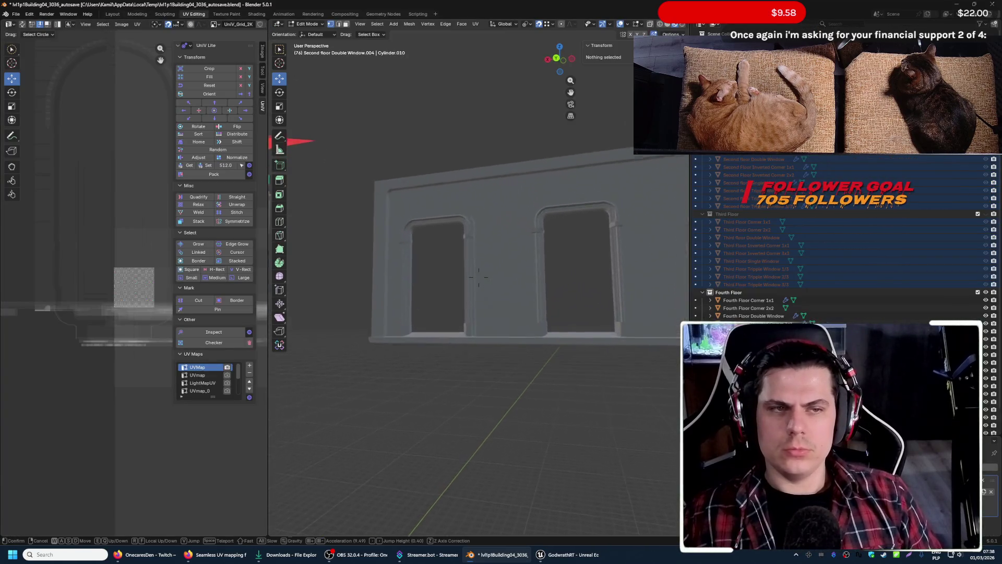
scroll(479, 278, up, 5)
key(Tab)
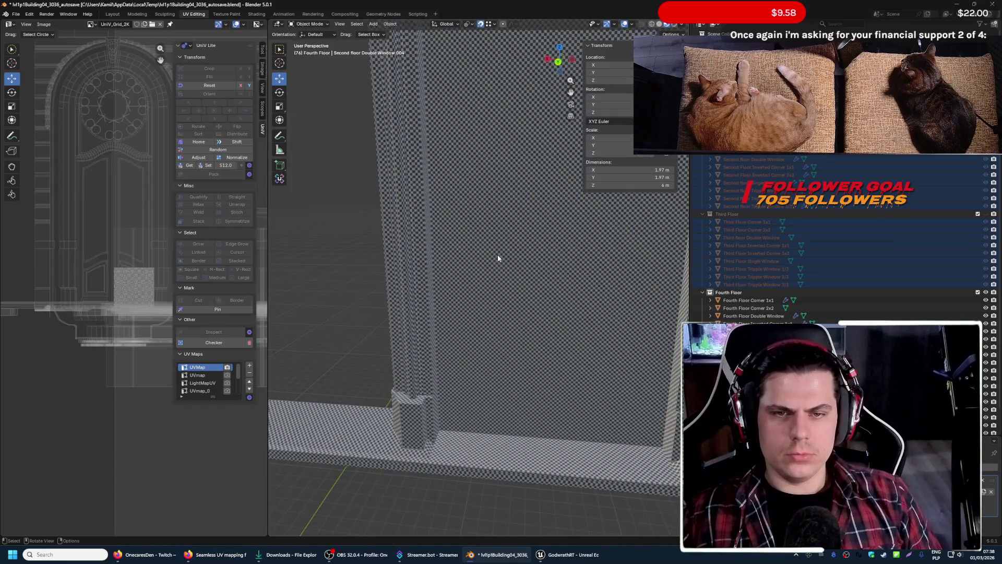
click(519, 259)
scroll(518, 256, up, 6)
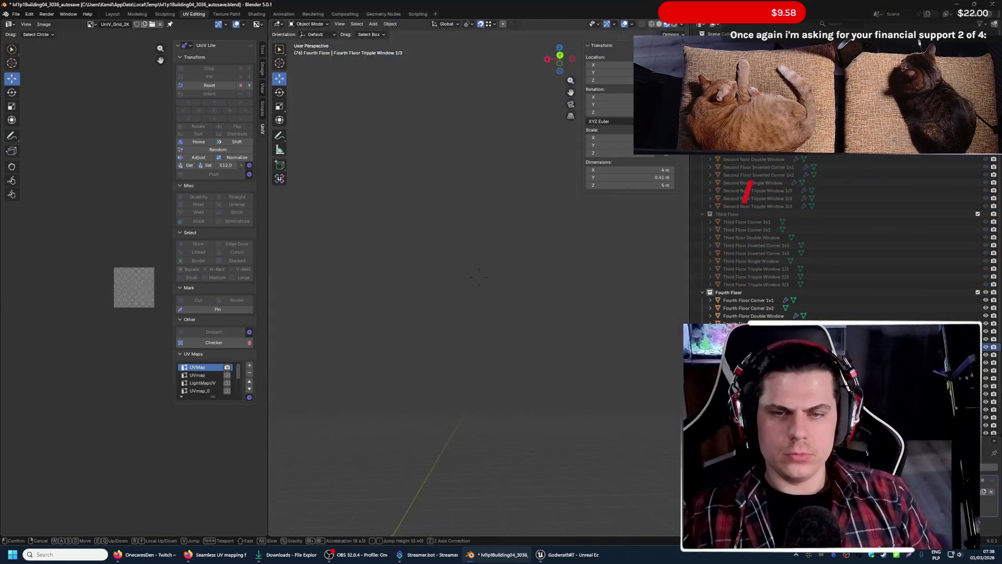
scroll(516, 255, down, 2)
key(shift+grave)
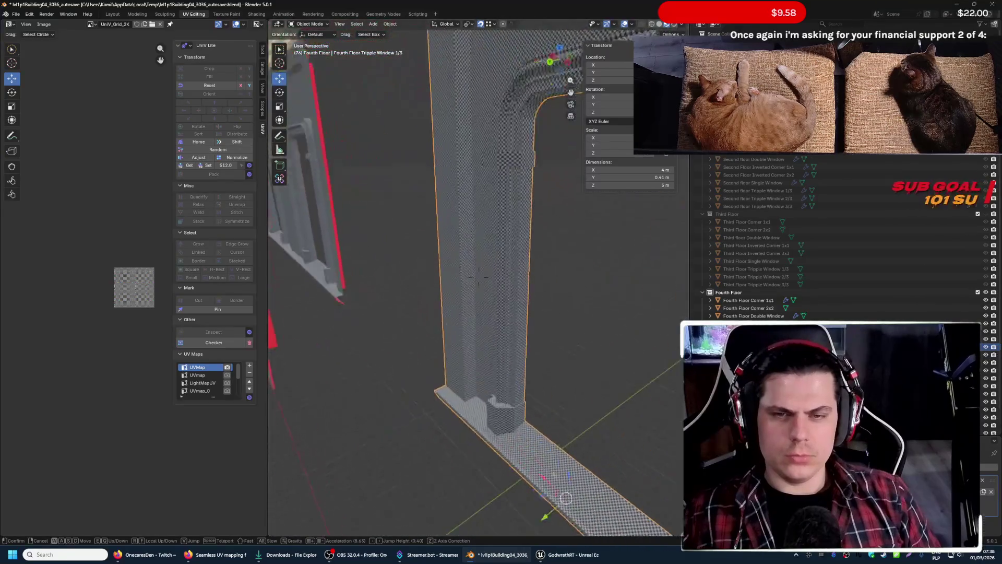
key(w)
click(523, 257)
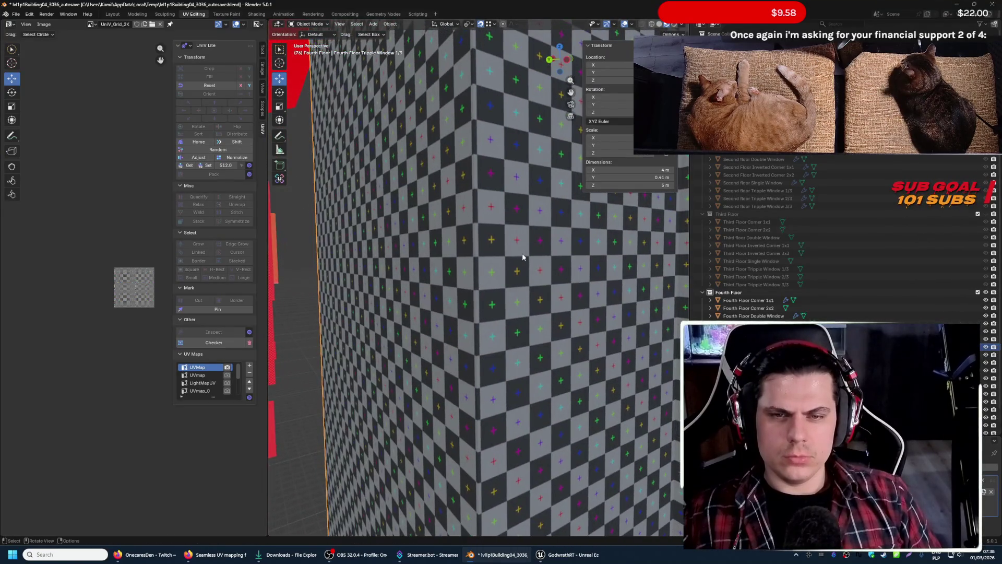
- Fly along the checkered wall toward its corner, then back away to see the whole piece
key(shift+grave)
key(s)
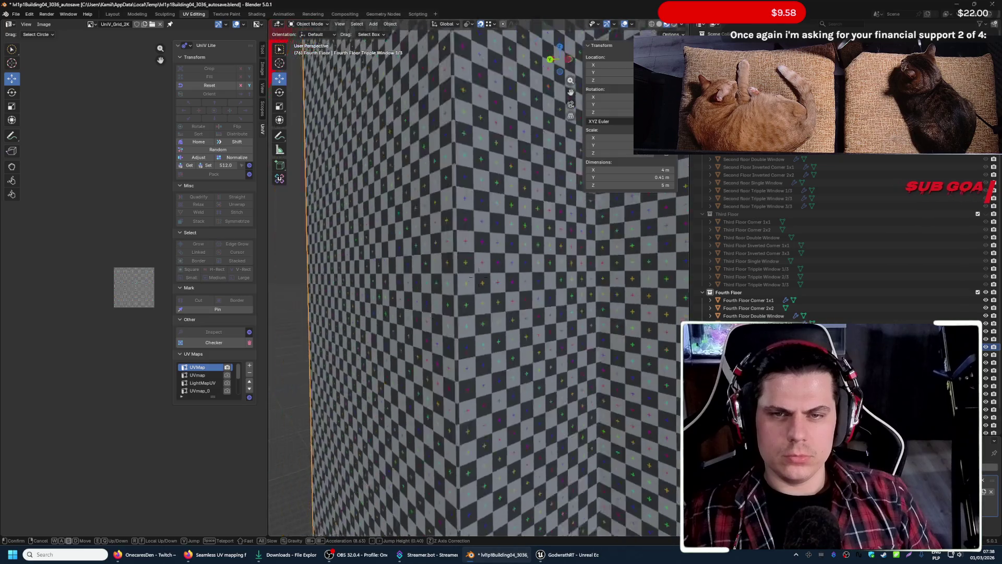
key(w)
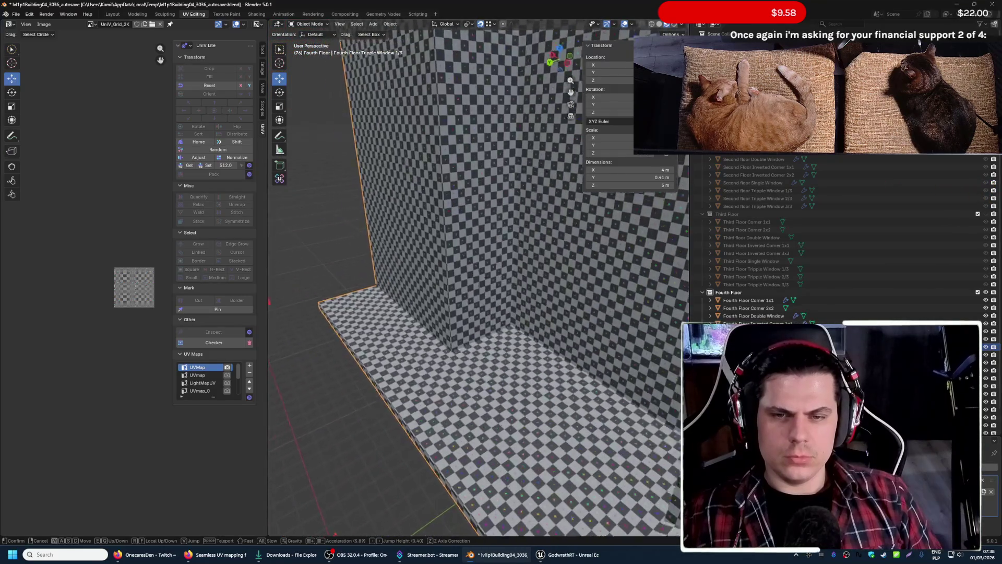
key(w)
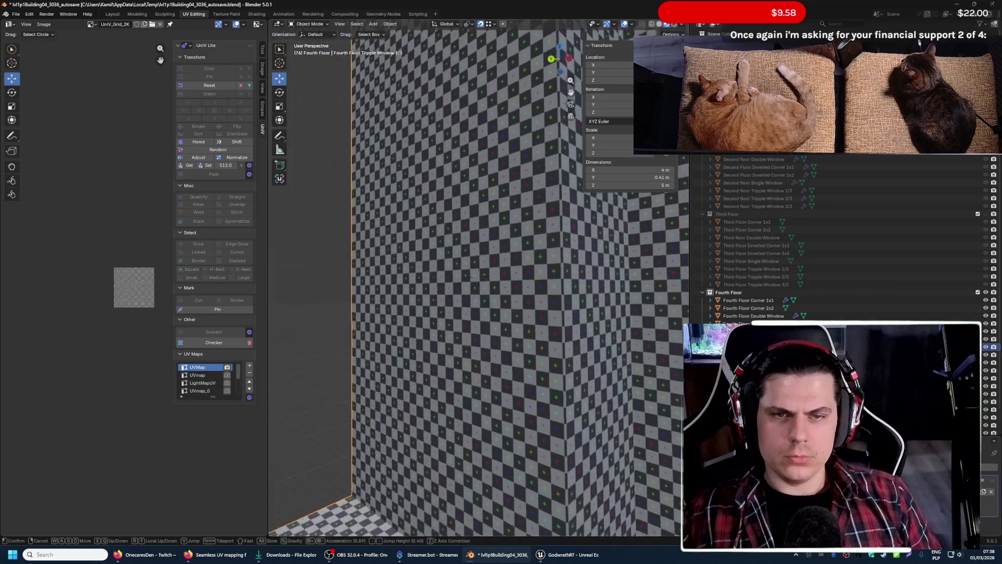
key(w)
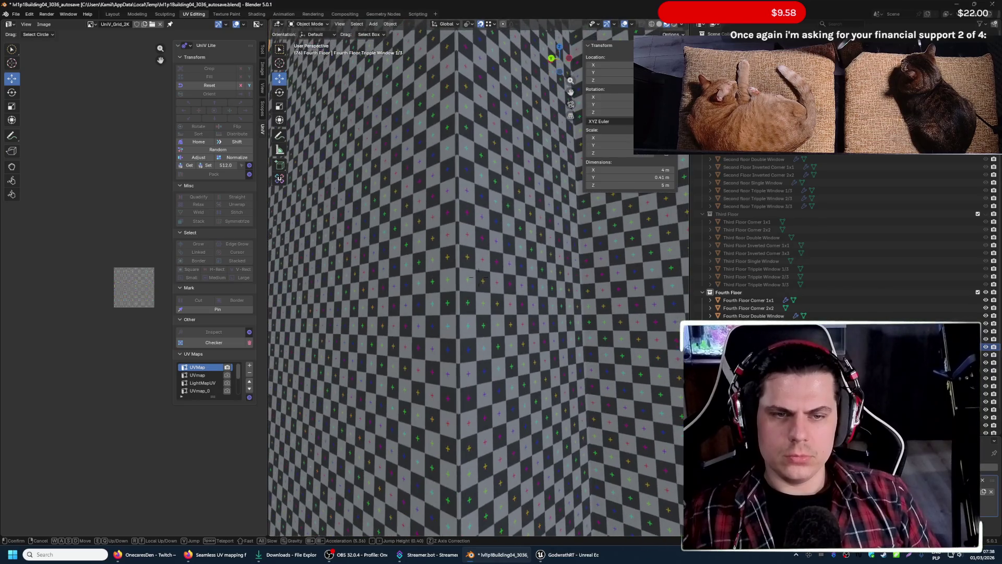
key(w)
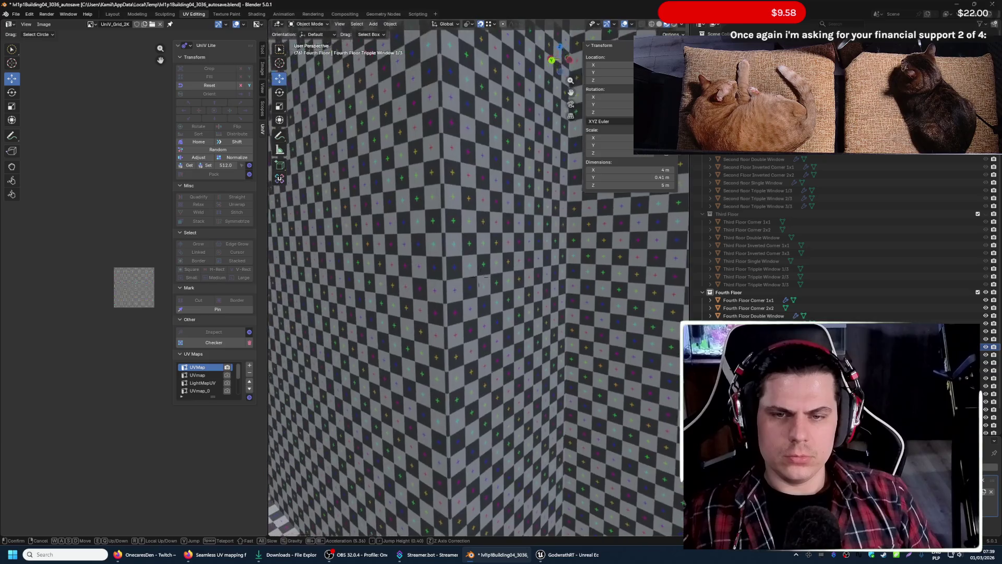
key(w)
key(s)
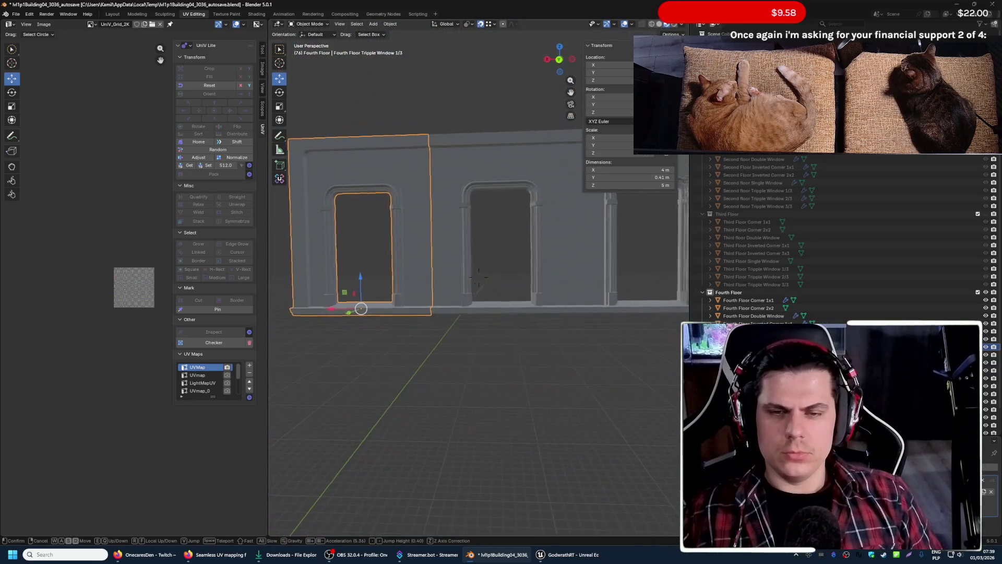
- Select all three fourth-floor triple window pieces and export them over lvl1p1Building04.fbx
click(444, 210)
shift+click(491, 182)
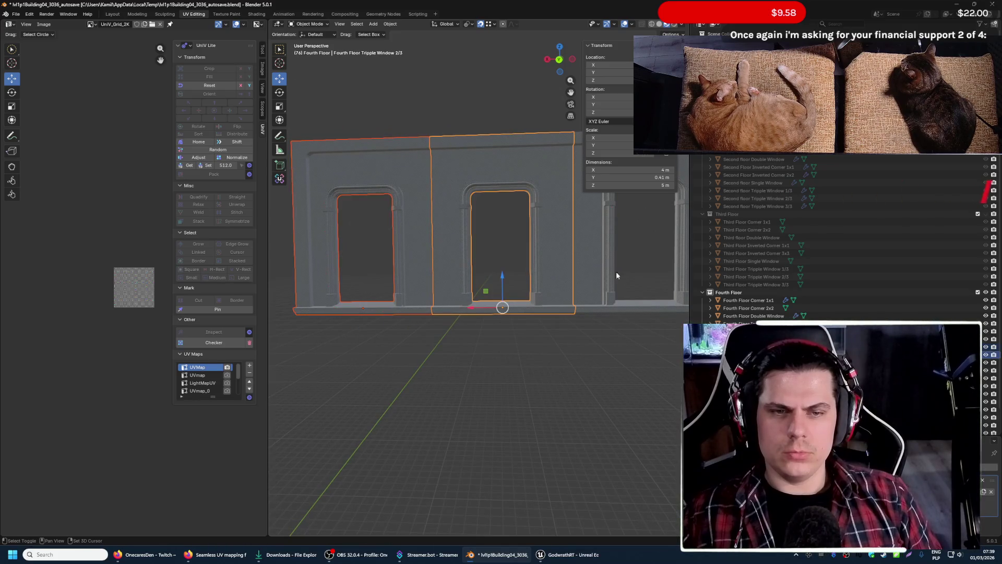
shift+click(622, 311)
click(17, 14)
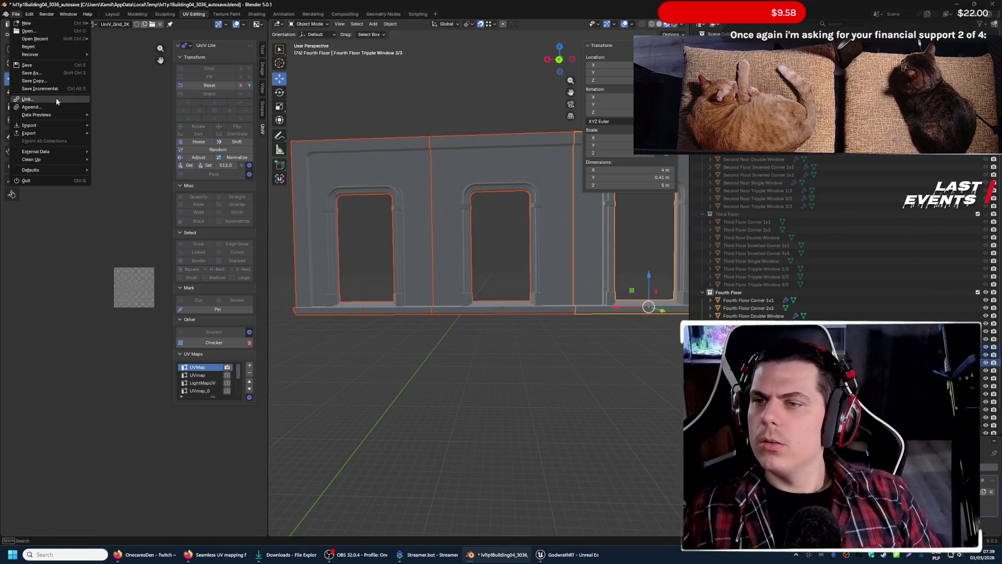
mouse_move(31, 133)
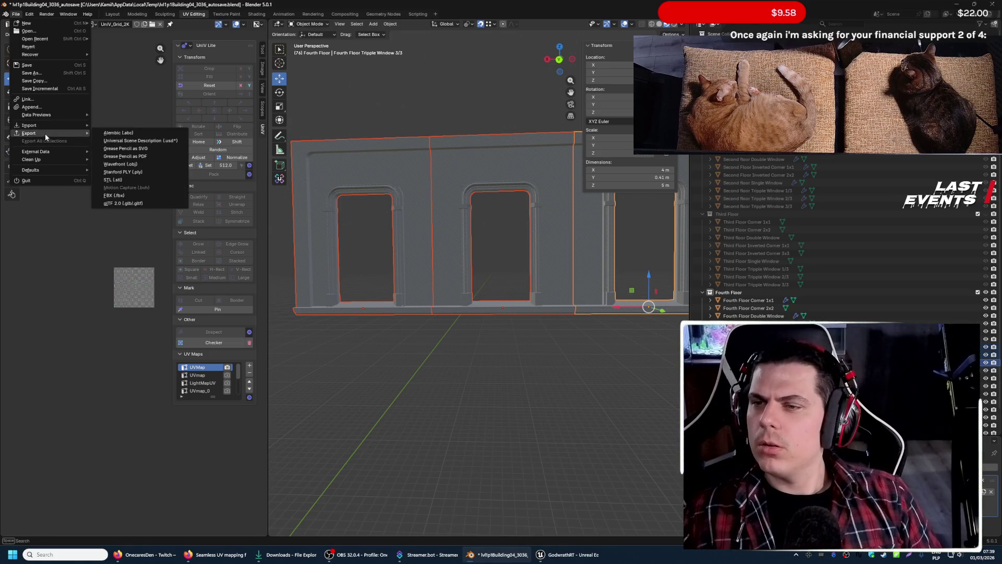
click(127, 194)
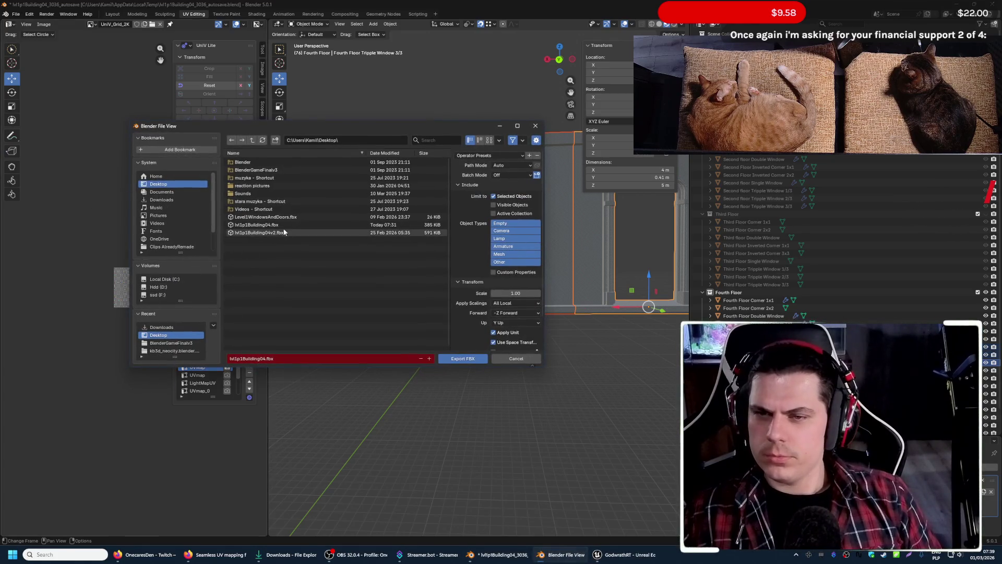
click(460, 358)
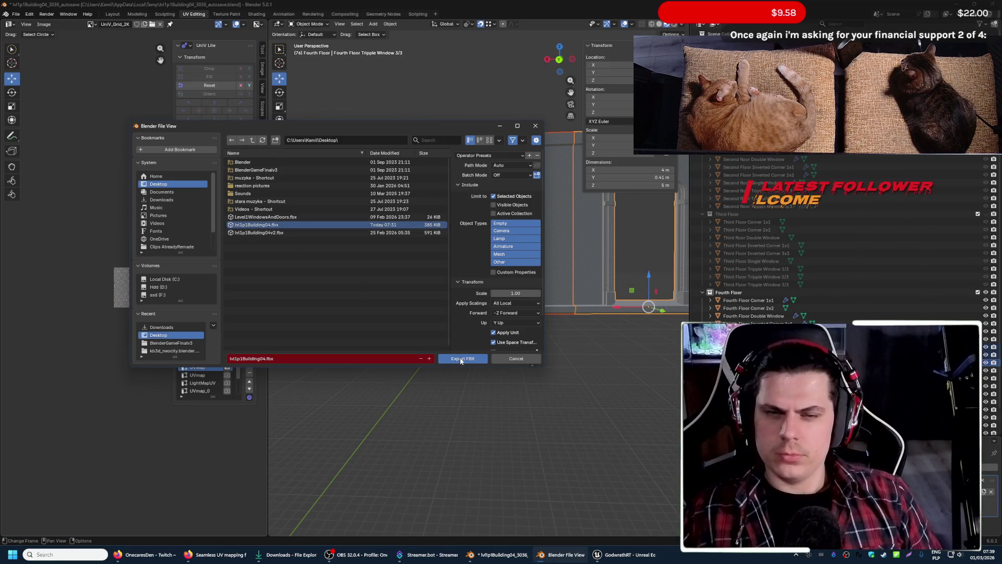
- Save the building file and switch over to Unreal Editor
click(13, 13)
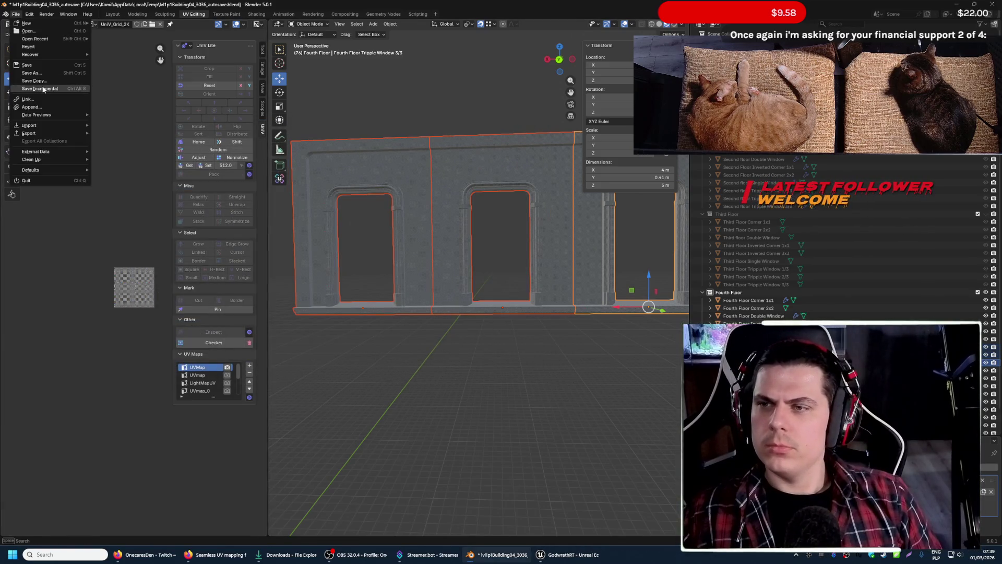
click(45, 62)
key(super+Down)
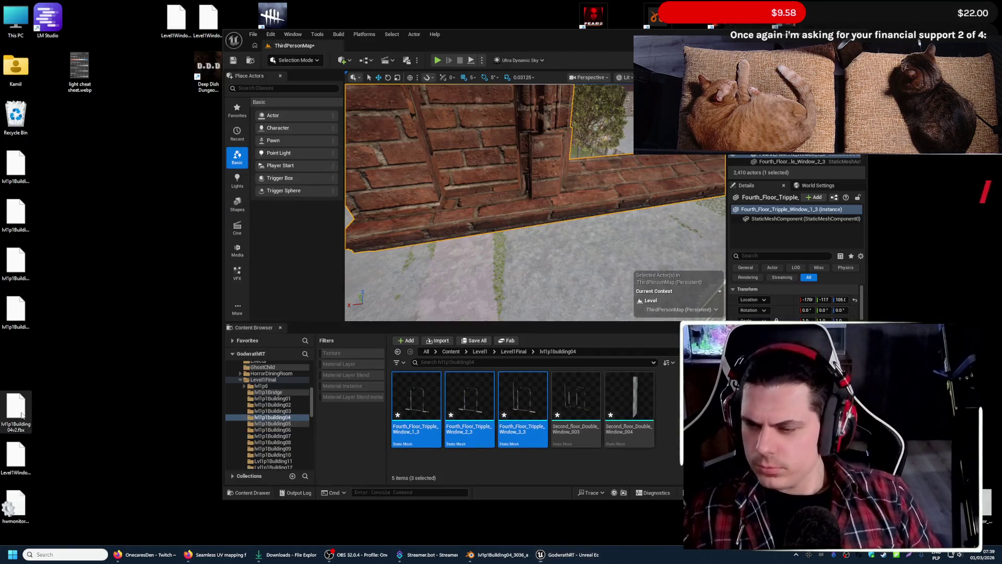
- Delete the old v2 fbx and import lvl1p1Building04.fbx into the building04 content folder
click(16, 405)
key(Delete)
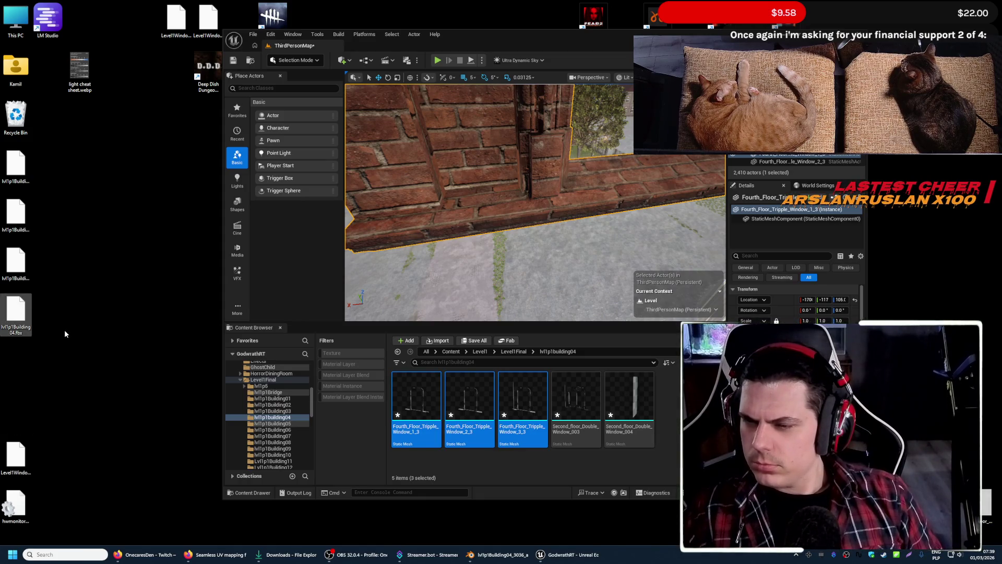
drag(16, 317, 546, 470)
click(592, 394)
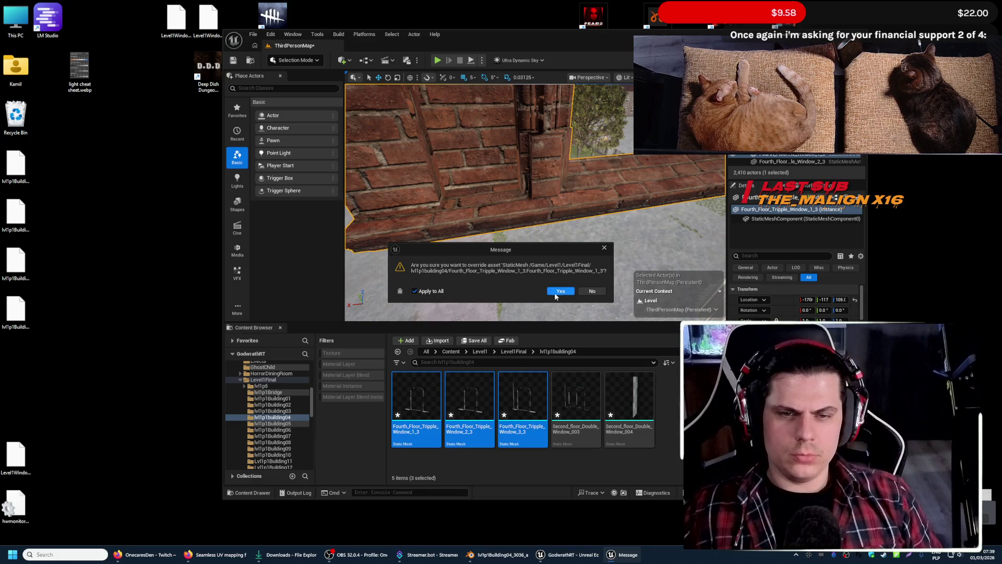
- Look around the window wall to check the brick texture wrapping, then return to Blender
right_drag(554, 318, 553, 319)
key(super+Up)
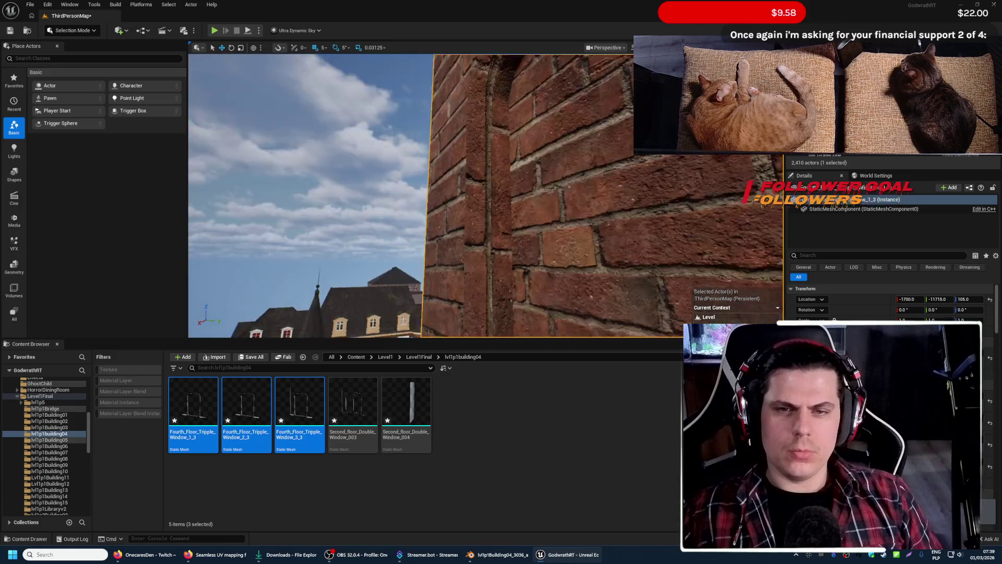
right_drag(554, 319, 526, 258)
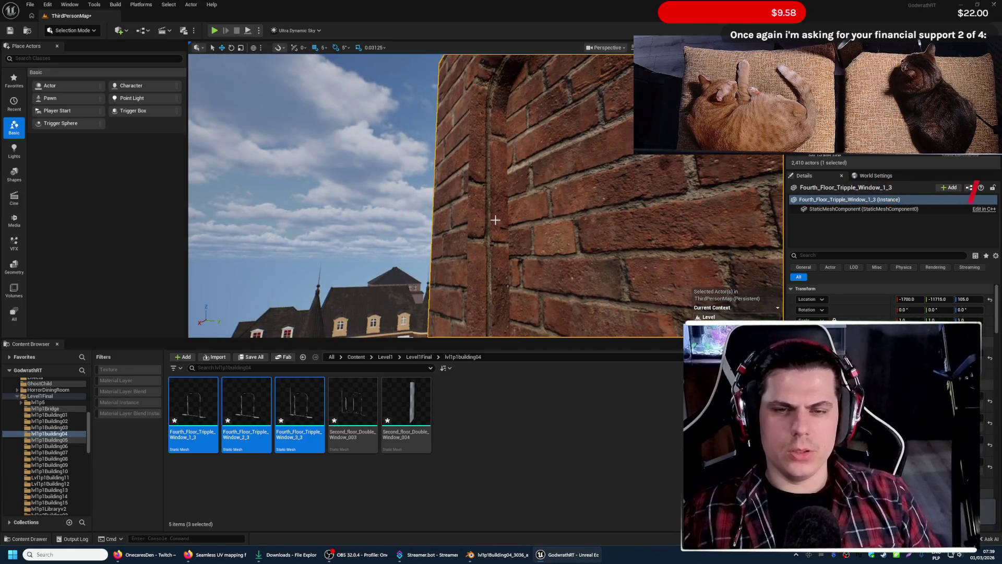
click(505, 554)
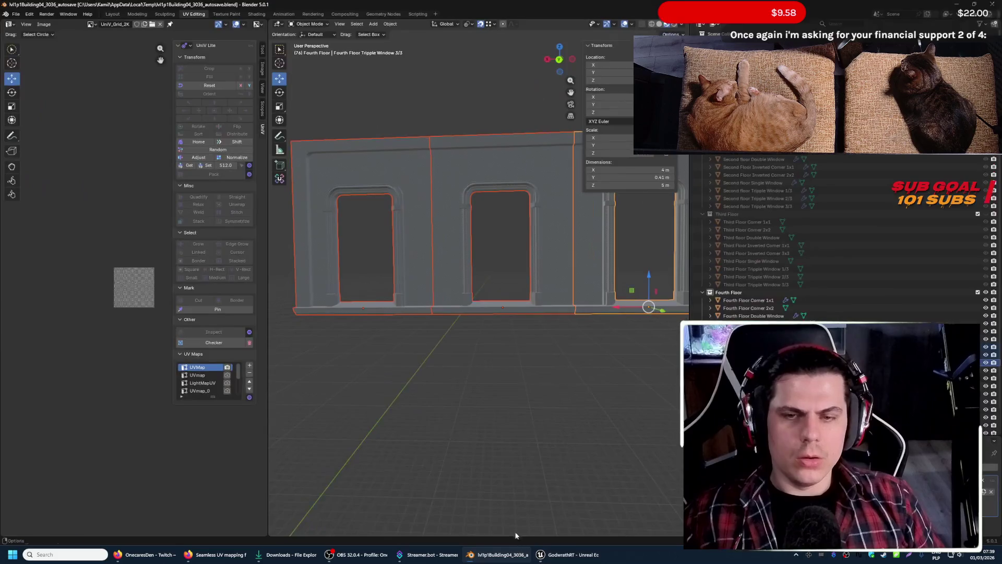
- Check the long wall strip of the window piece in Edit Mode and fly back to view the whole wall
mouse_move(407, 267)
middle_down()
mouse_move(421, 291)
mouse_move(391, 278)
middle_up()
key(Tab)
scroll(379, 272, up, 5)
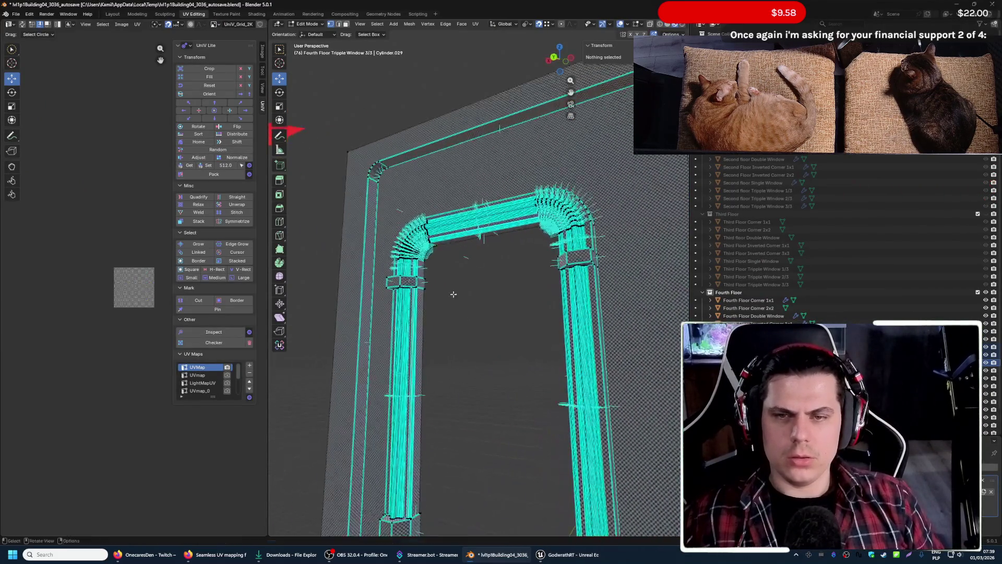
click(374, 272)
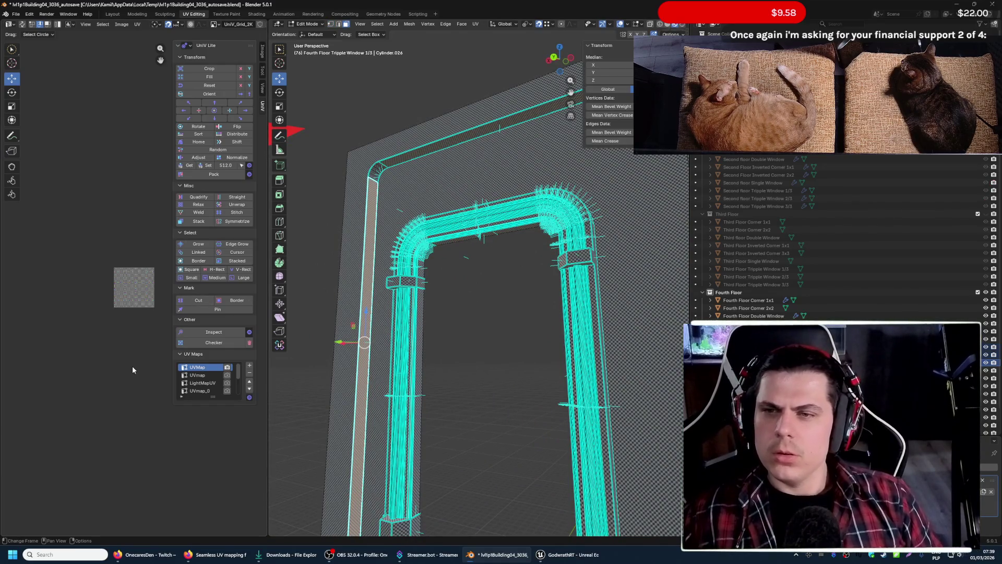
scroll(133, 353, down, 10)
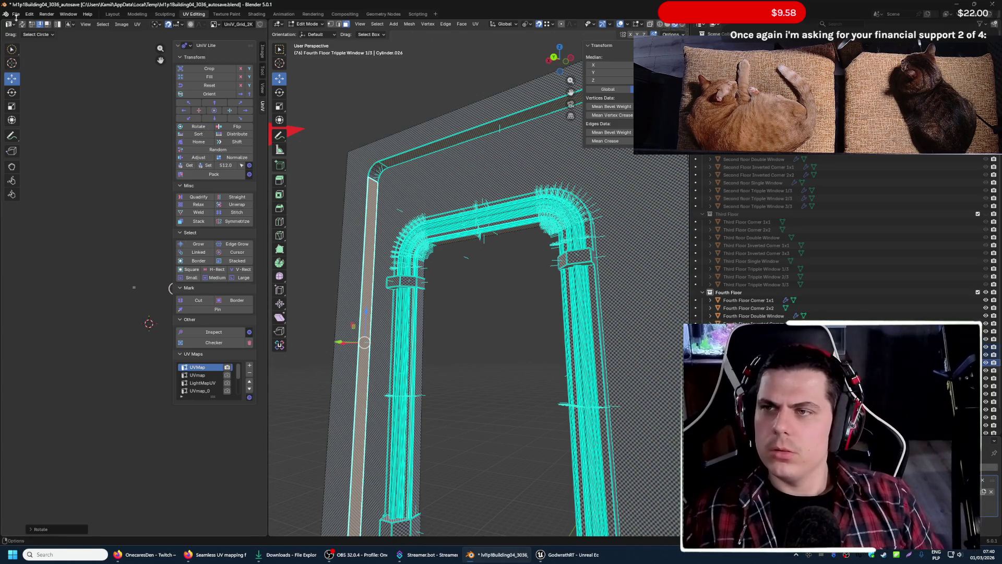
key(Tab)
key(shift+grave)
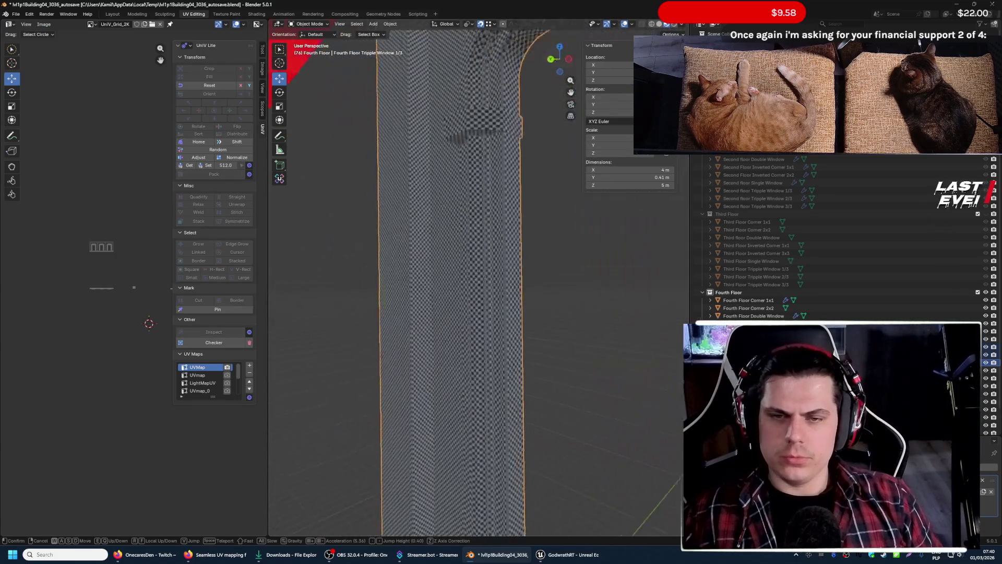
key(s)
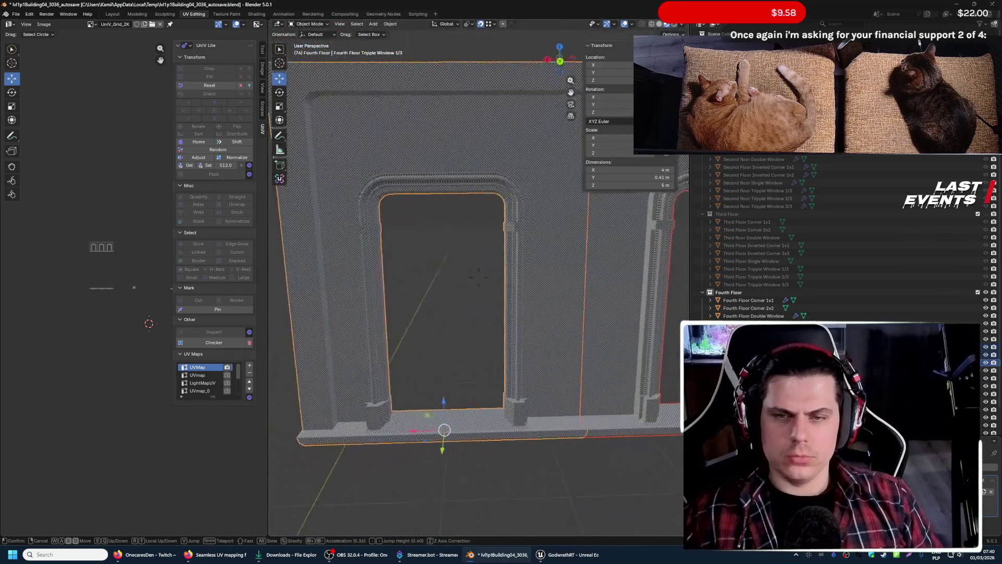
click(314, 216)
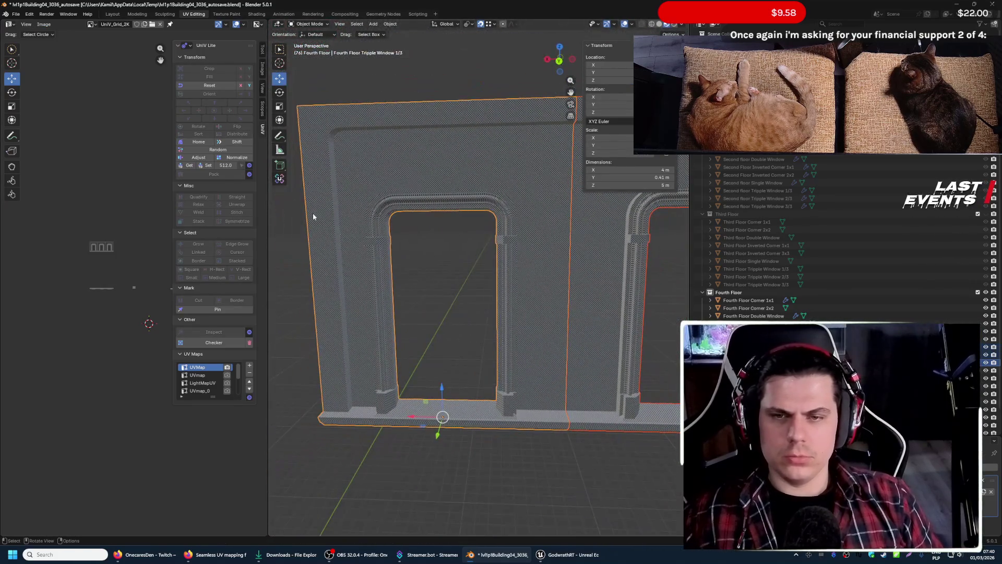
- Export the window wall as lvl1p1Building04.fbx and switch to Unreal Engine
click(16, 14)
mouse_move(29, 133)
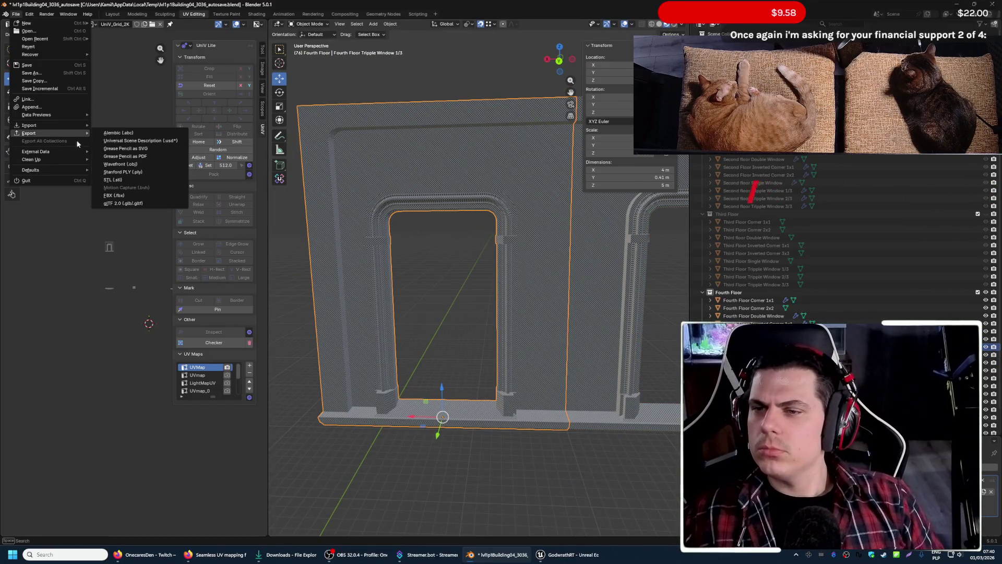
click(133, 196)
click(459, 355)
key(alt+Tab)
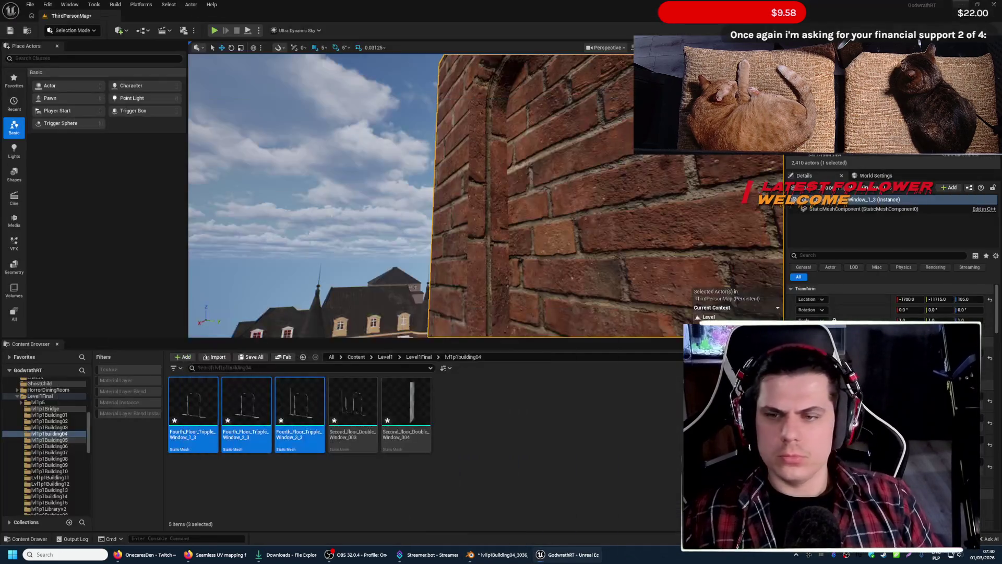
- Import the exported lvl1p1Building04 FBX and inspect the brick wall in the viewport
double_click(317, 10)
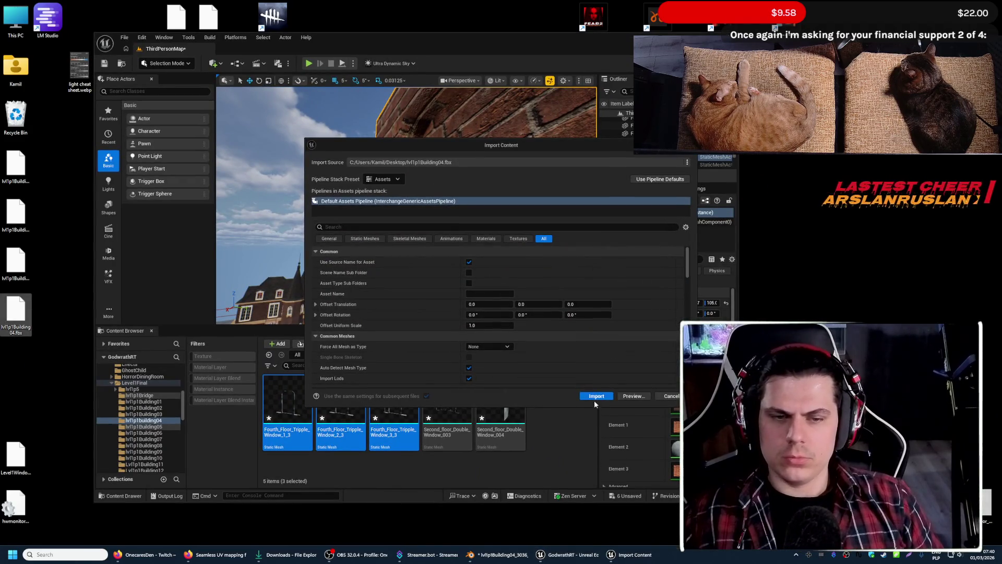
click(596, 397)
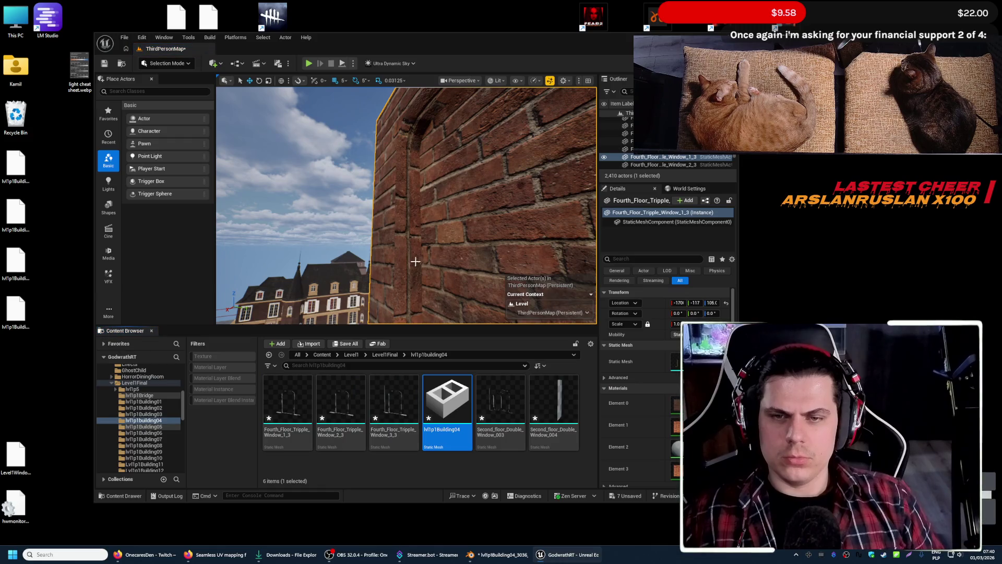
mouse_move(416, 311)
right_down()
mouse_move(454, 311)
mouse_move(416, 311)
right_up()
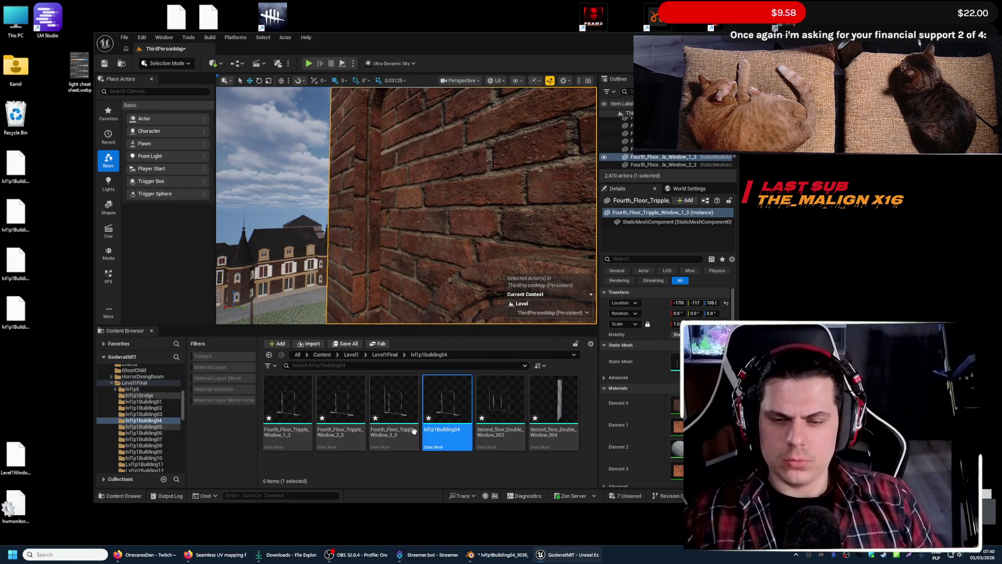
key(Return)
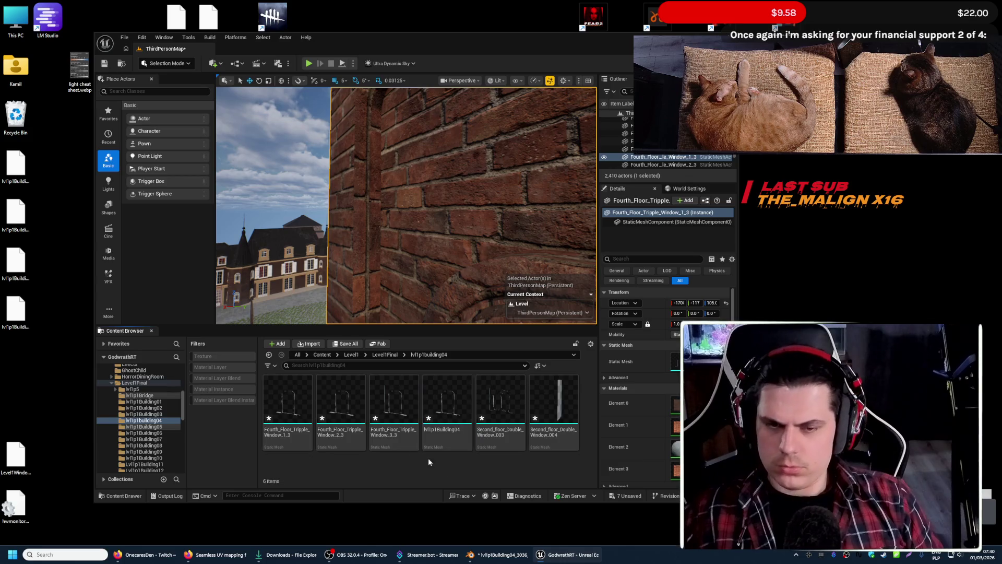
- Delete Fourth_Floor_Tripple_Window_1_3, replacing its references with lvl1p1Building04
key(Left)
key(Left)
key(Left)
key(Delete)
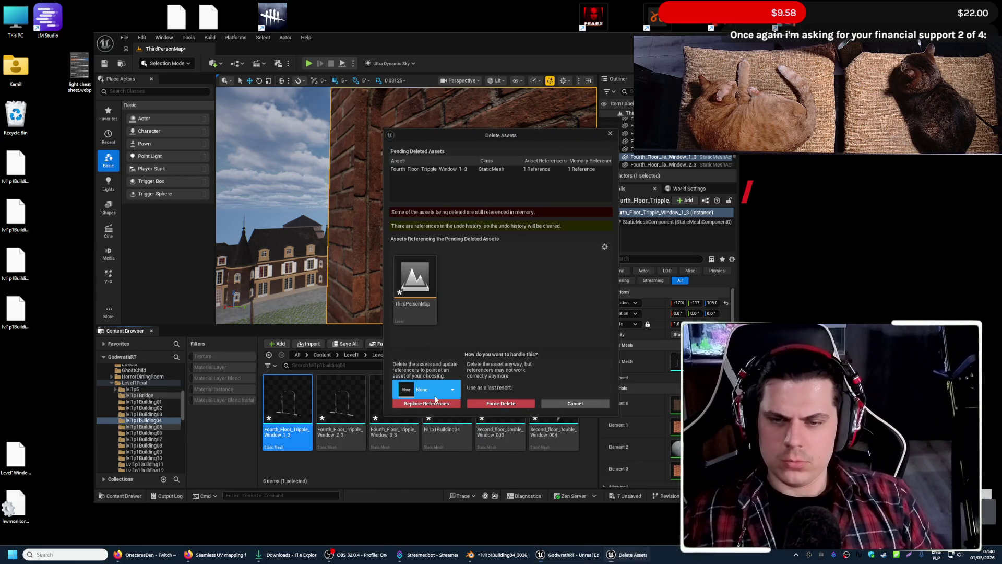
click(427, 390)
click(470, 474)
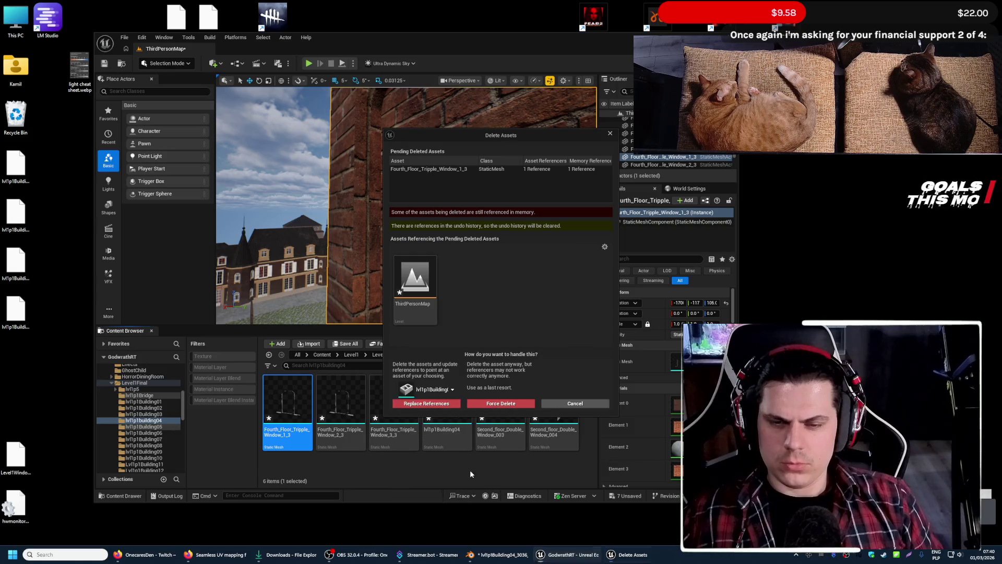
click(440, 405)
click(558, 306)
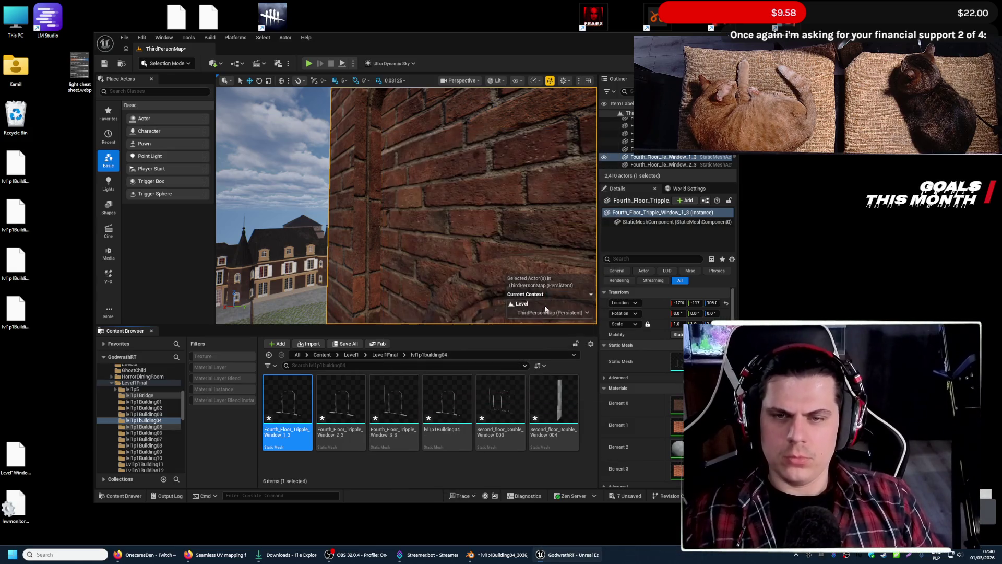
- Save All and confirm Save Selected for the map and changed building04 assets
click(348, 343)
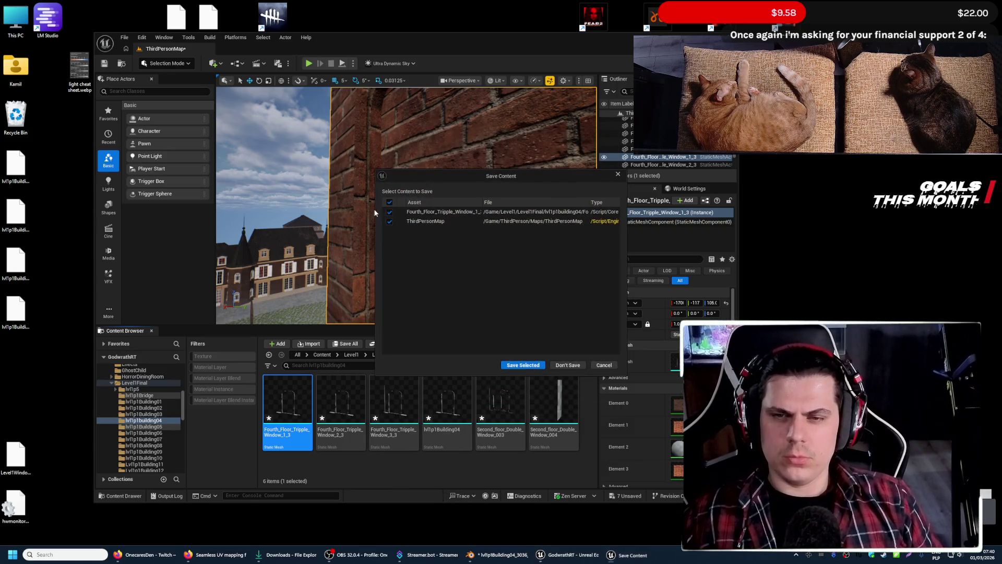
click(523, 362)
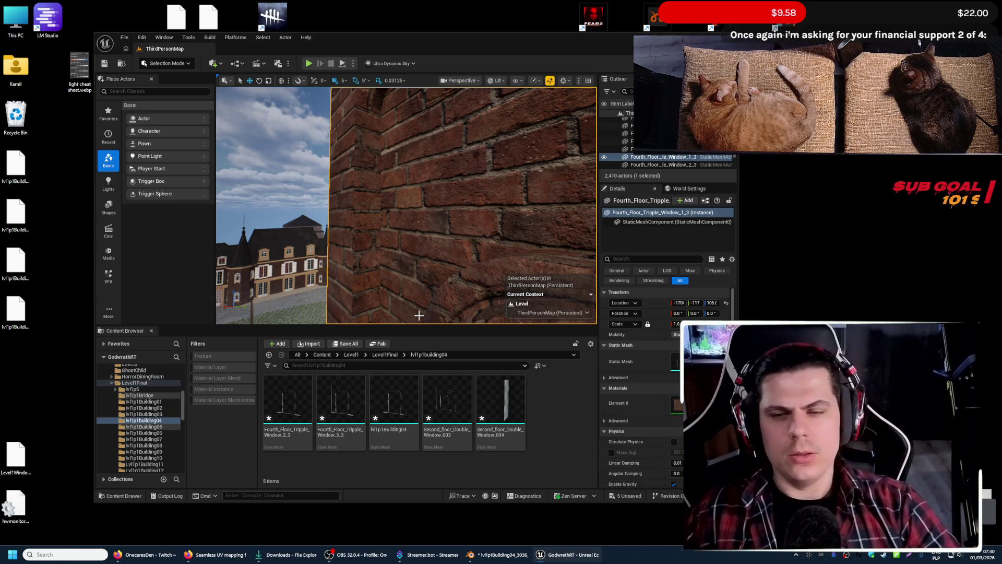
key(super+Up)
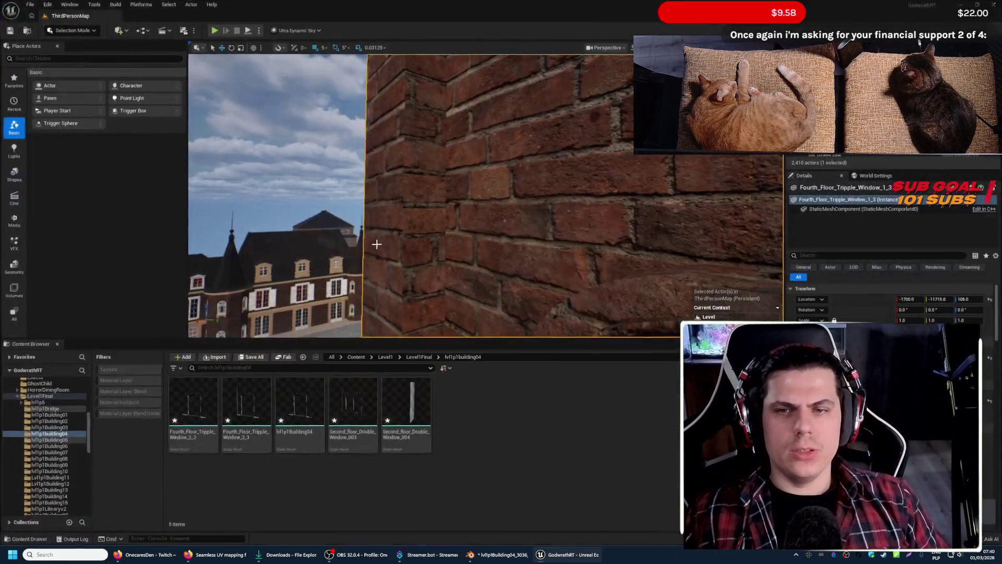
- Fly the Unreal viewport around the reimported brick corner to check the wrap, then return to Blender
right_drag(486, 195, 438, 196)
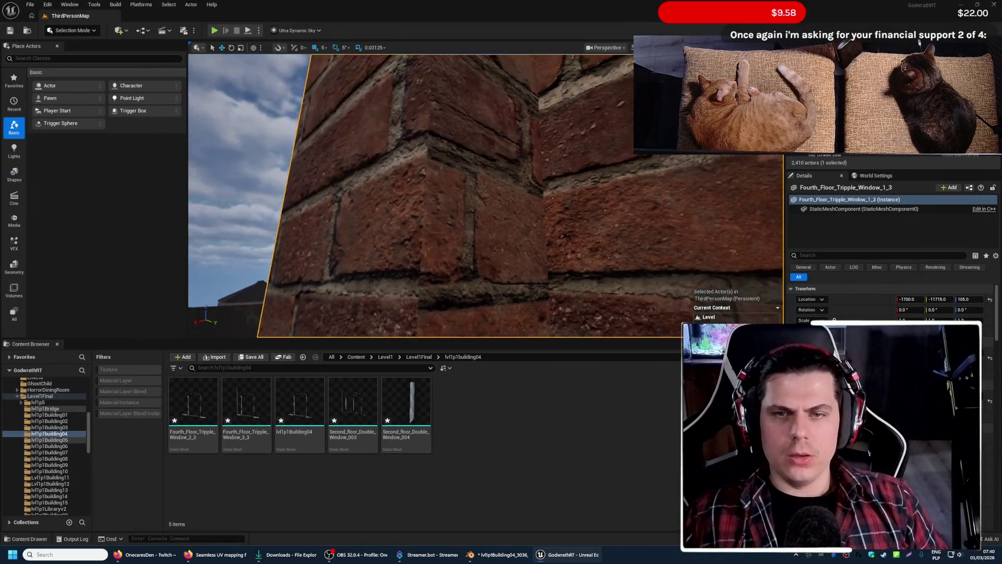
right_drag(316, 241, 316, 241)
right_drag(405, 269, 405, 270)
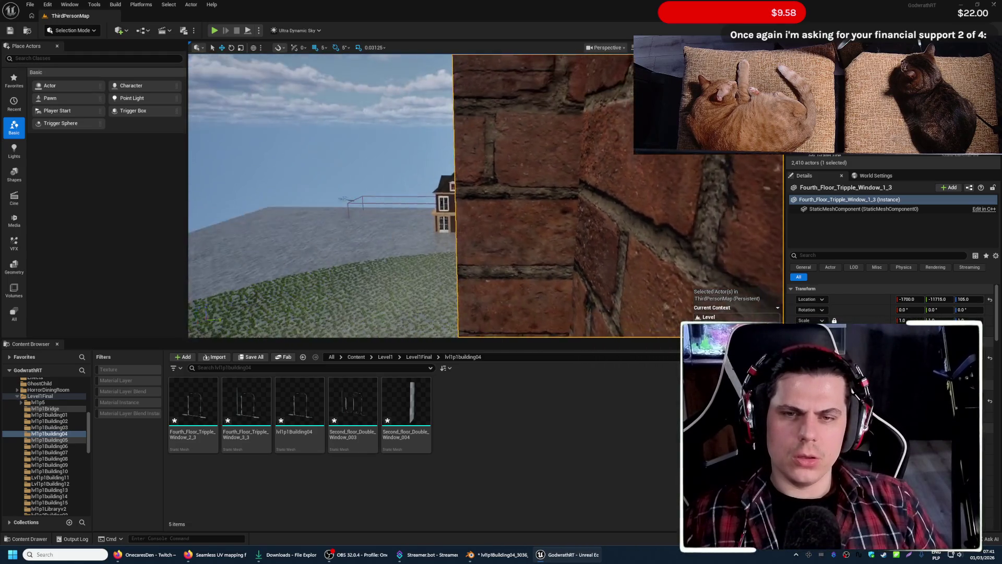
right_drag(486, 196, 486, 196)
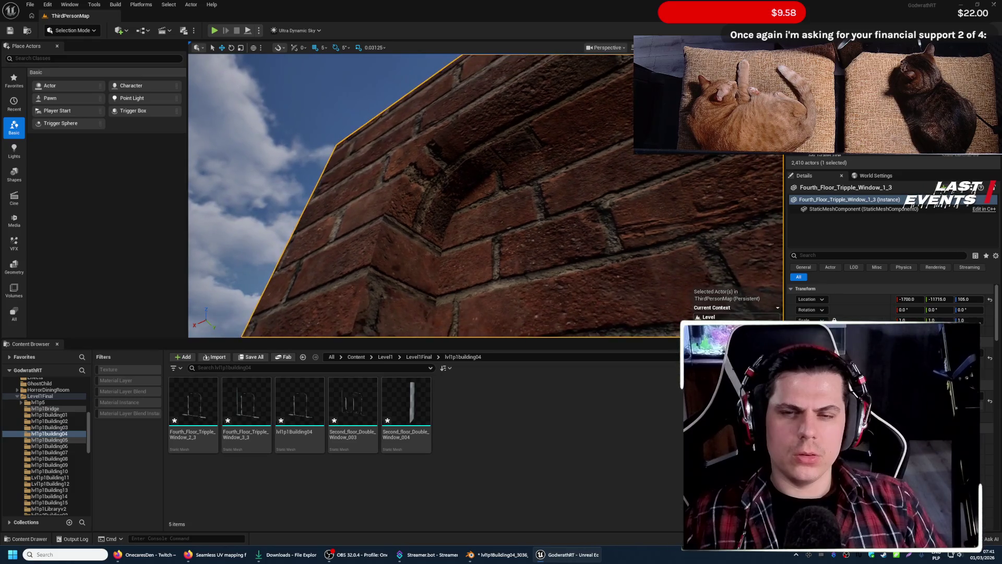
right_drag(416, 272, 416, 273)
click(499, 554)
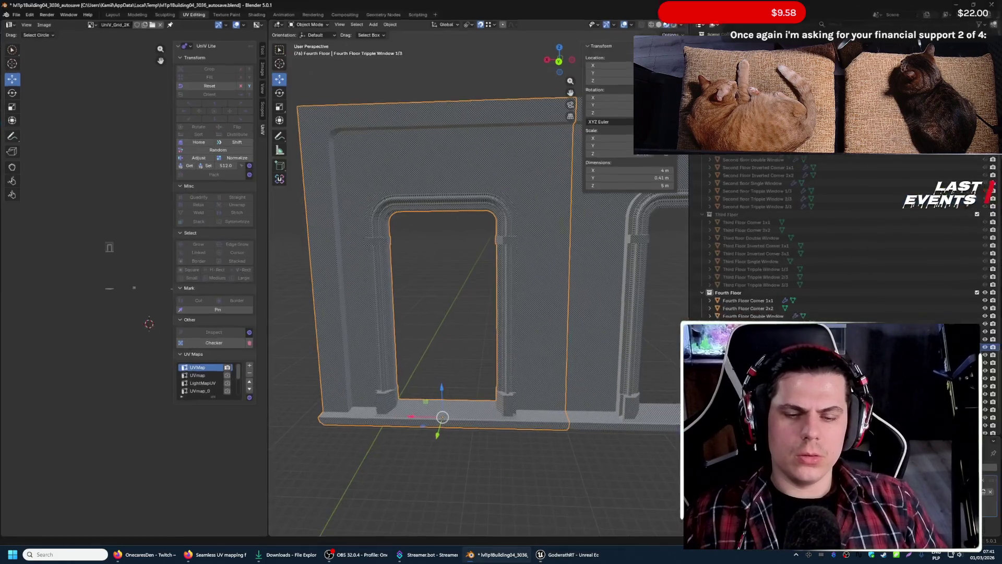
- In Edit Mode, select the arch's top corner faces and rotate their UVs
key(Tab)
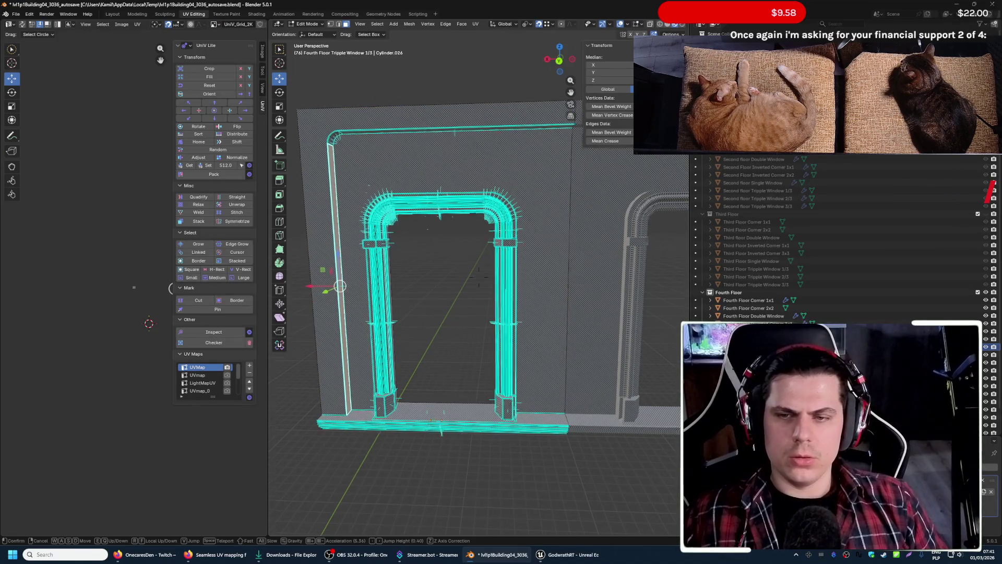
middle_drag(452, 389, 450, 403)
key(Tab)
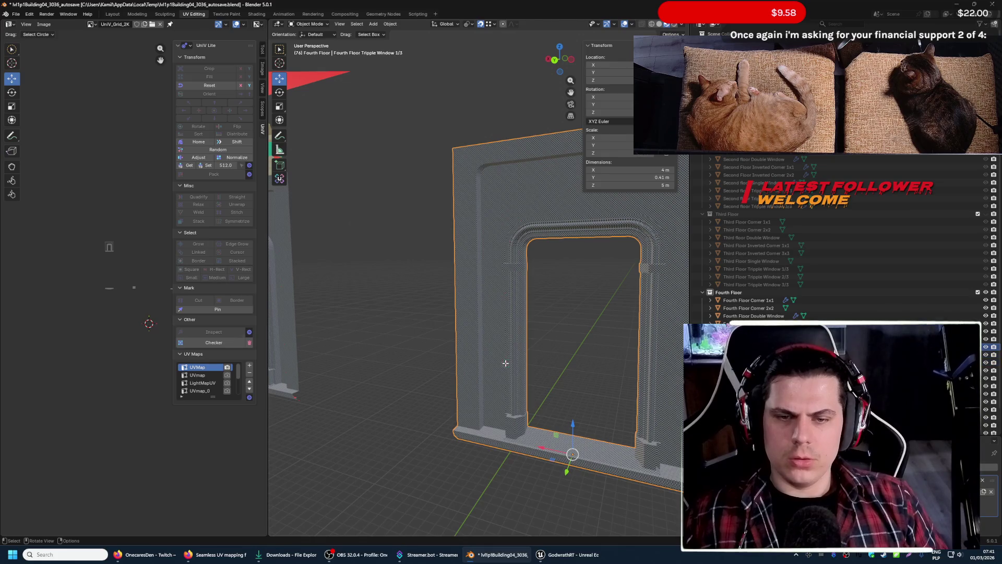
key(Tab)
scroll(486, 313, up, 5)
scroll(468, 270, up, 5)
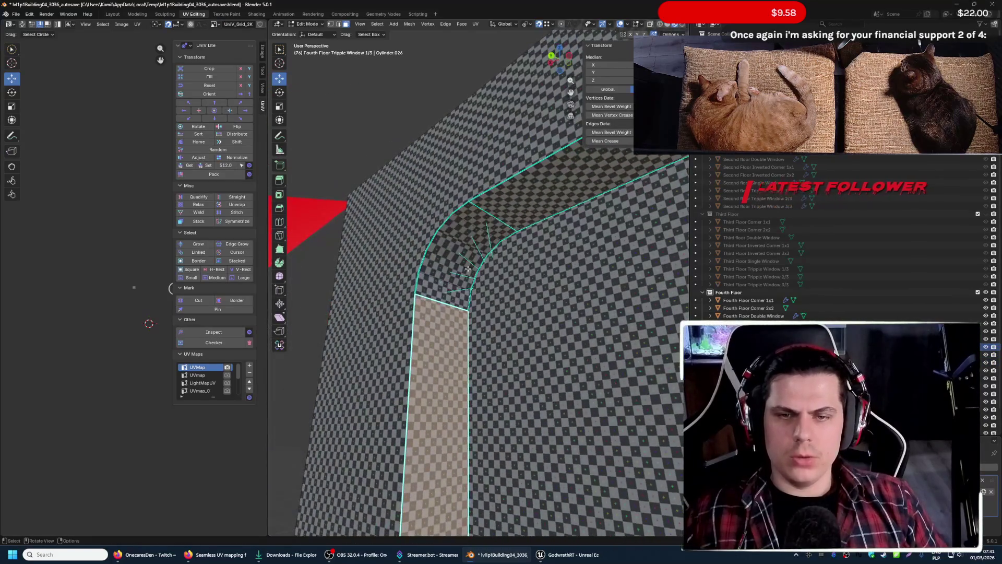
drag(473, 218, 444, 292)
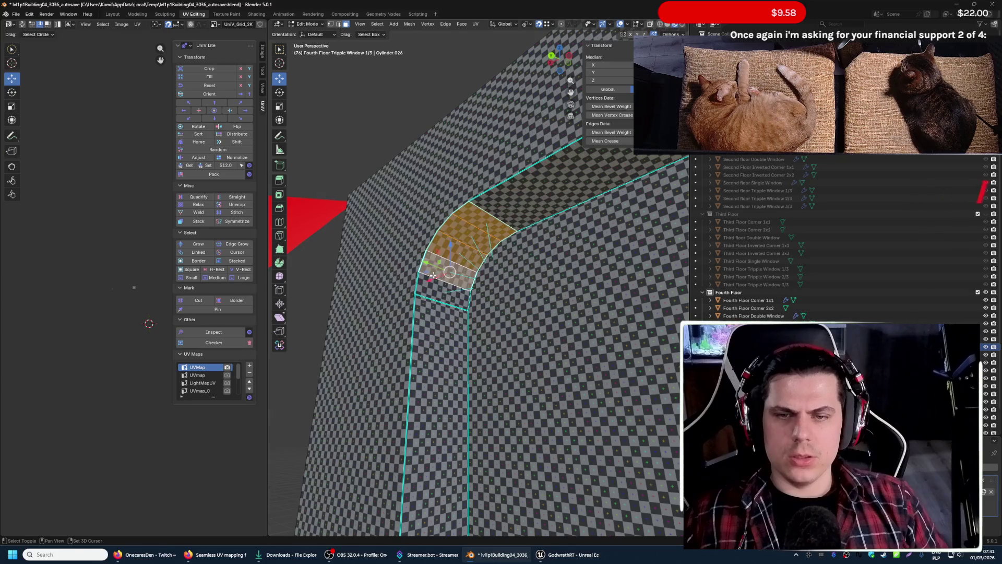
scroll(443, 292, down, 3)
scroll(445, 291, down, 2)
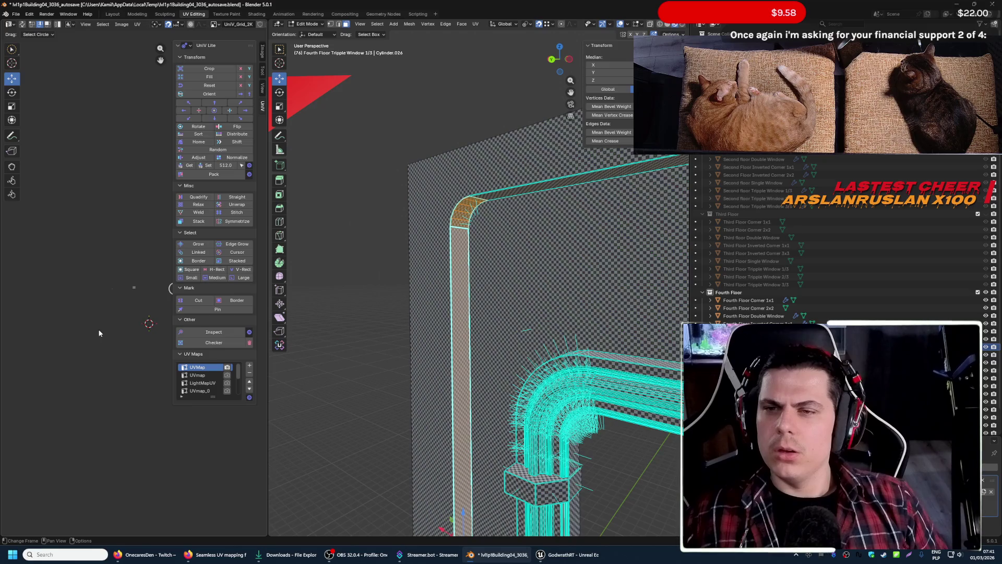
key(r)
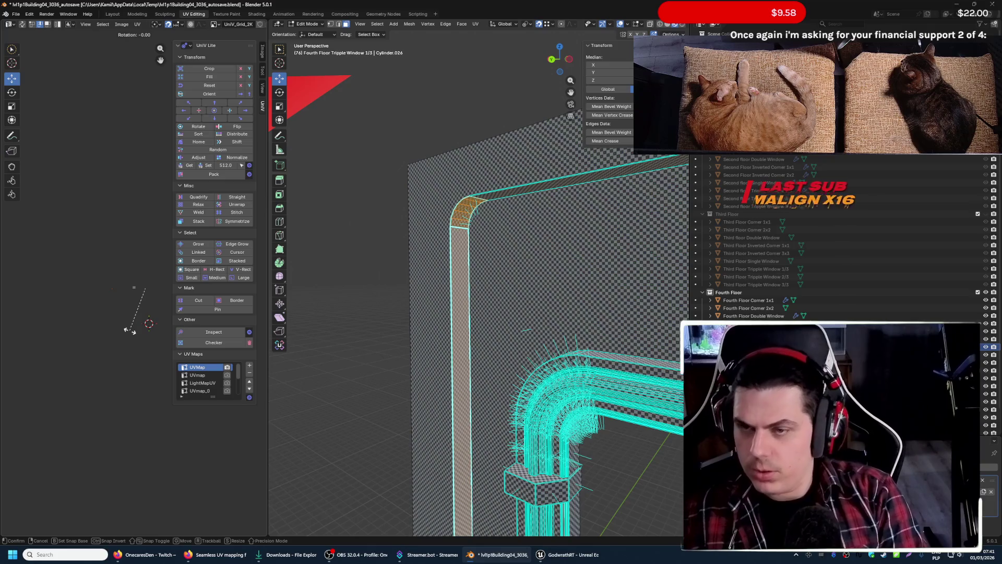
click(130, 330)
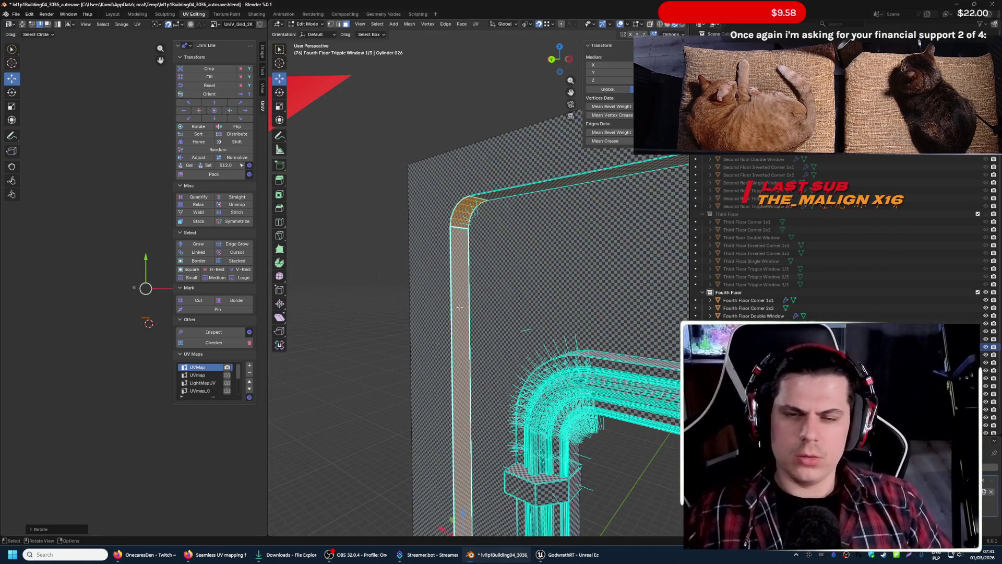
- Check the checker pattern up close, export the window wall as FBX, and switch to Unreal Engine
key(shift+grave)
key(w)
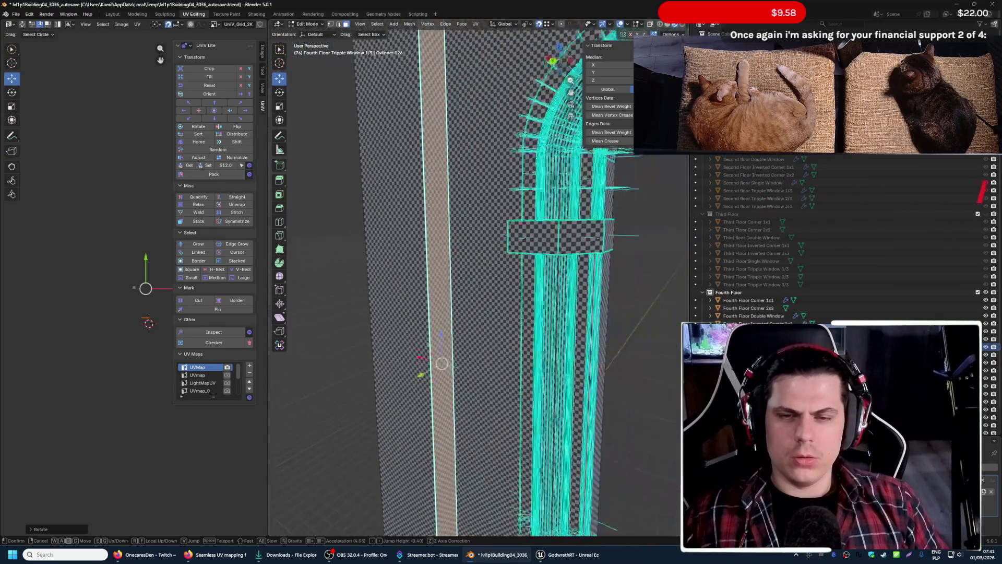
click(477, 276)
key(Tab)
click(16, 15)
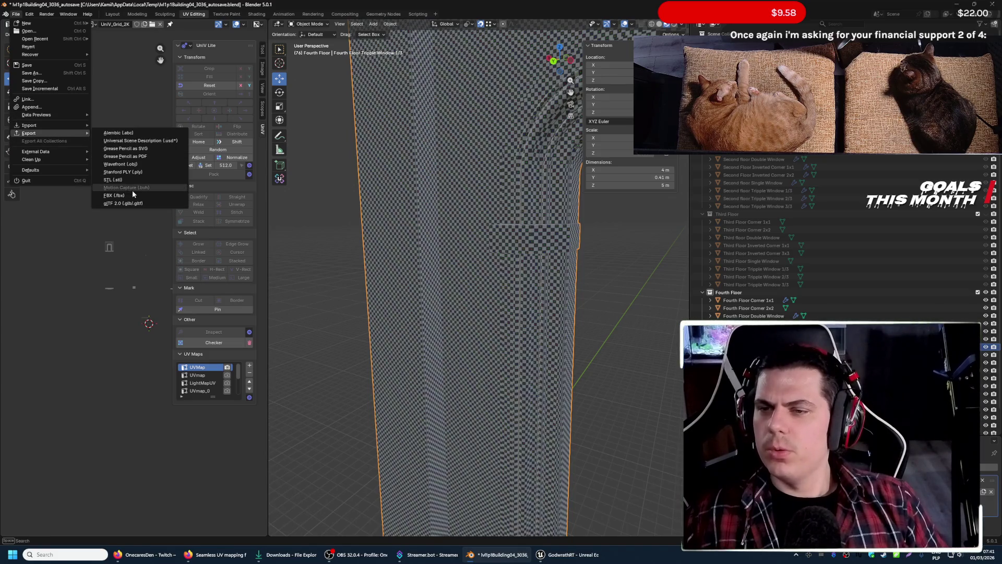
click(133, 192)
click(464, 359)
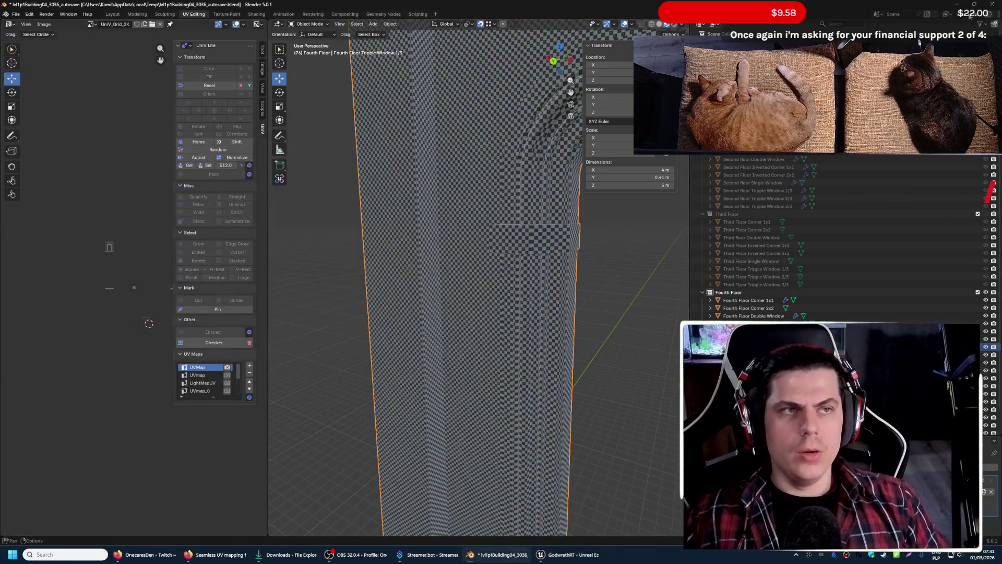
key(alt+Tab)
drag(250, 16, 263, 32)
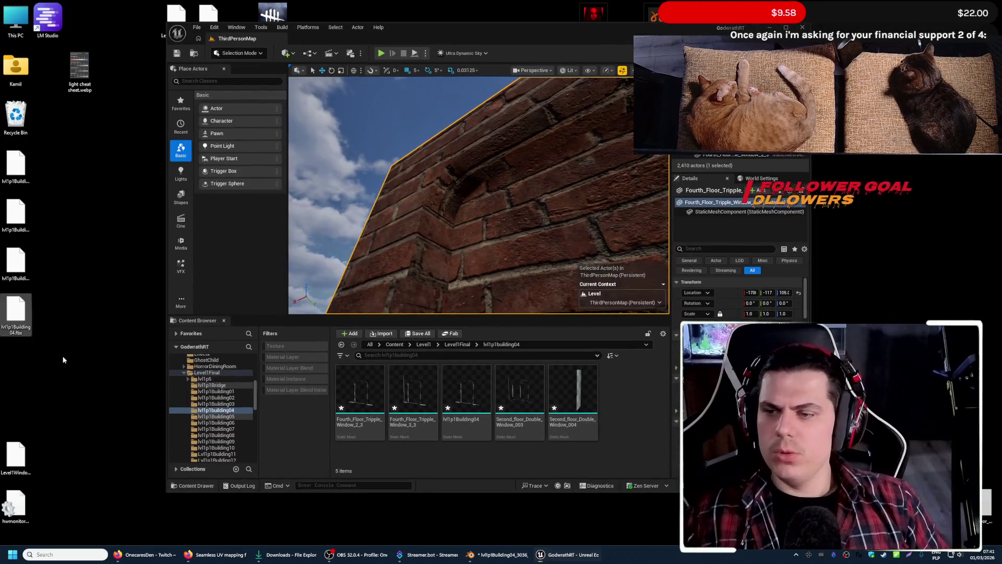
- Drag the exported FBX into the building04 content folder and inspect the bricks around the wall edge
drag(29, 308, 365, 447)
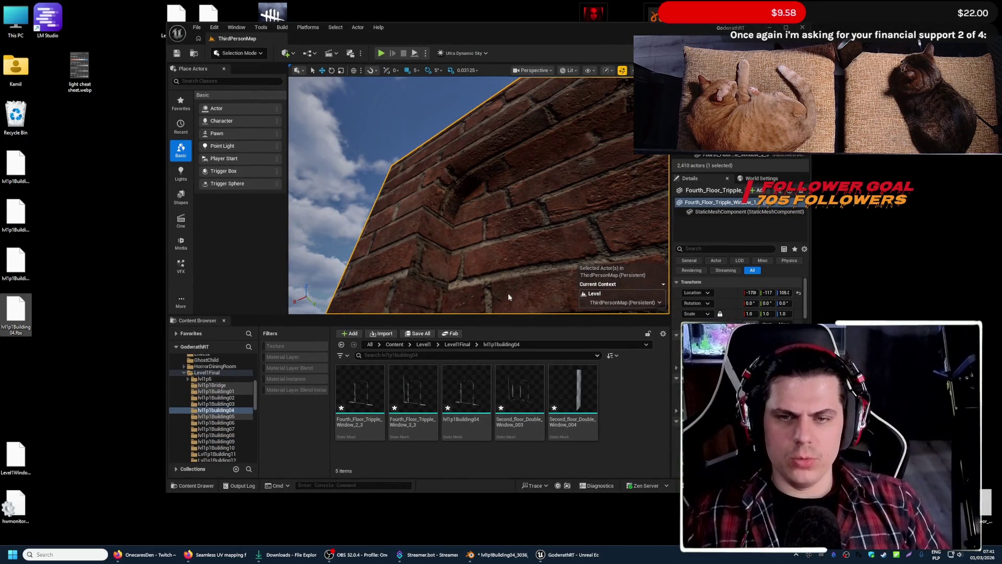
right_drag(478, 196, 478, 196)
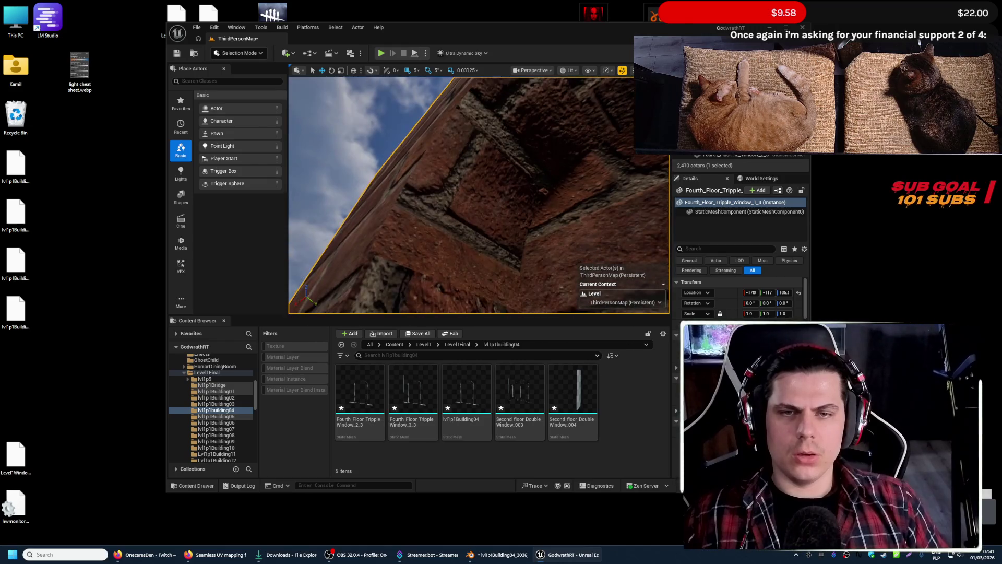
right_drag(495, 249, 494, 249)
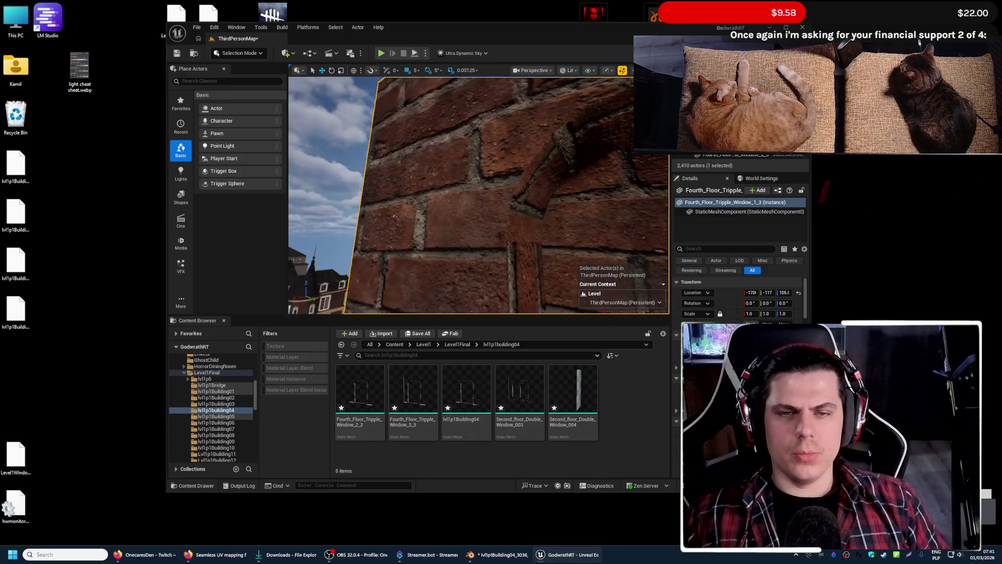
right_drag(495, 249, 540, 233)
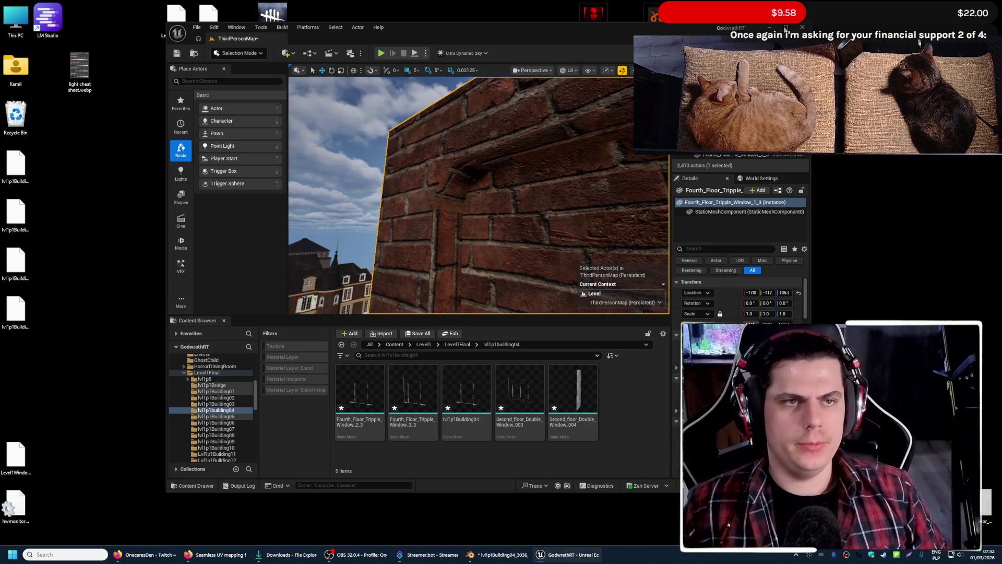
key(super+Up)
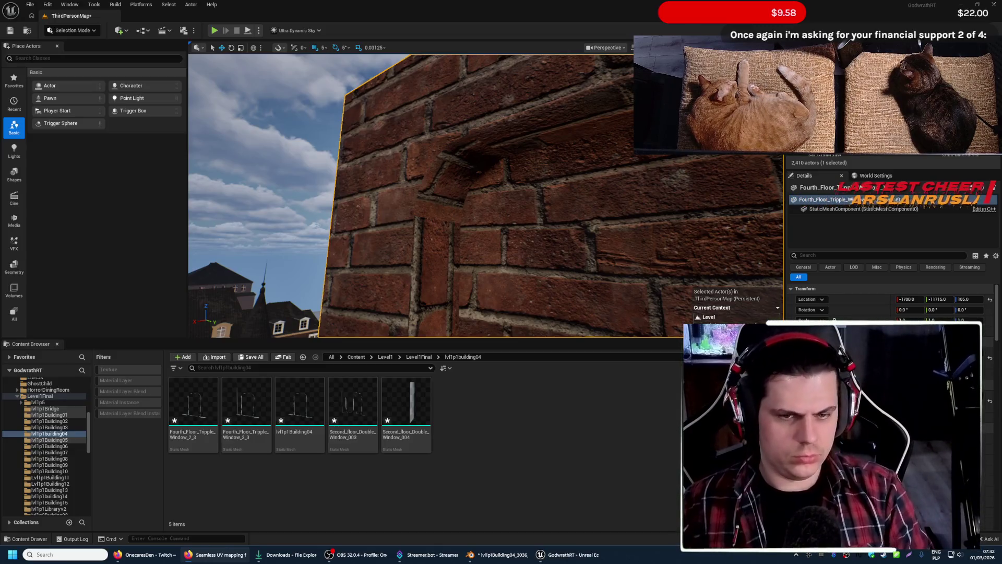
- Fly the viewport around the arched window opening and brick pillar, then switch to Blender
right_drag(515, 188, 514, 188)
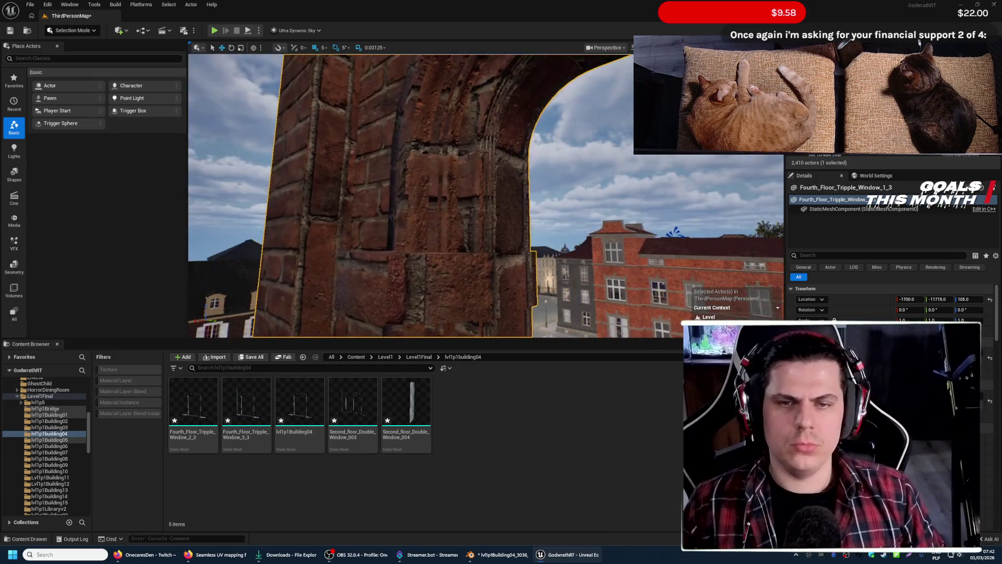
right_drag(514, 188, 514, 188)
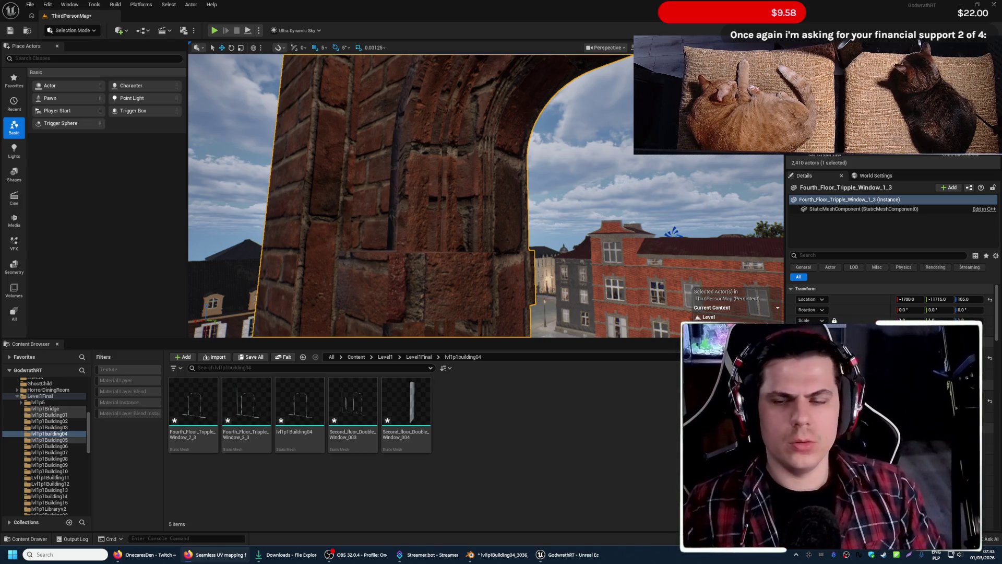
right_drag(439, 235, 469, 235)
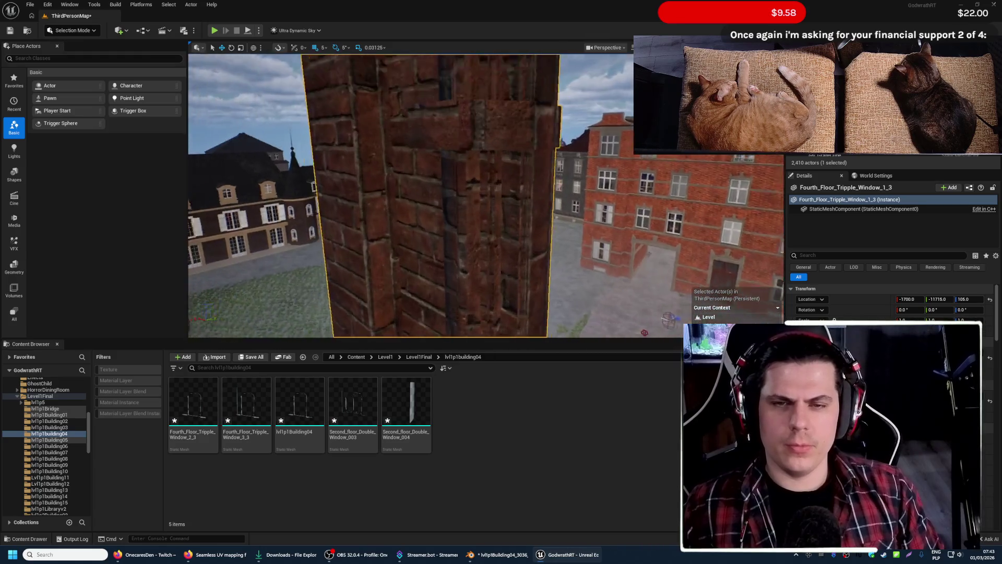
right_drag(427, 194, 428, 195)
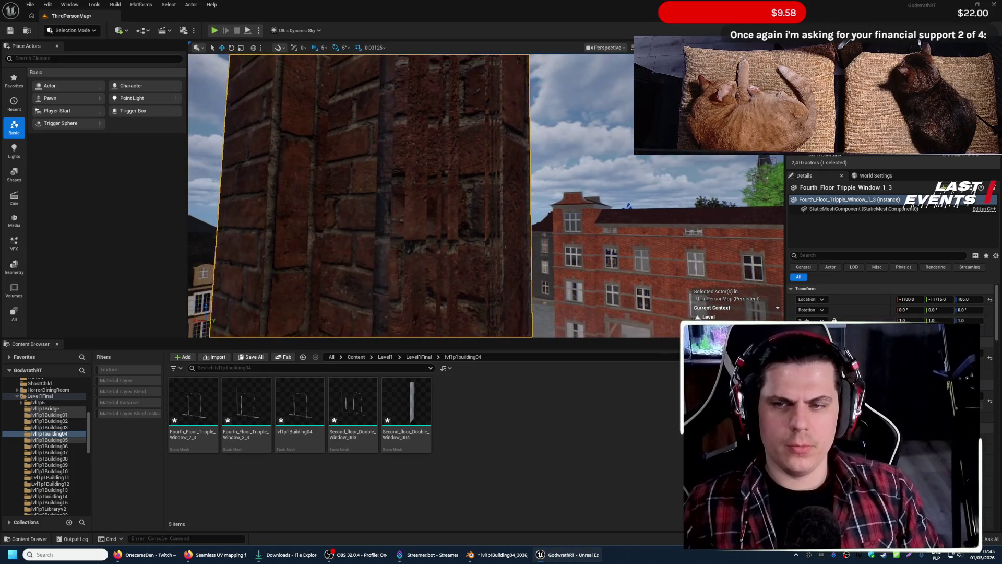
click(499, 555)
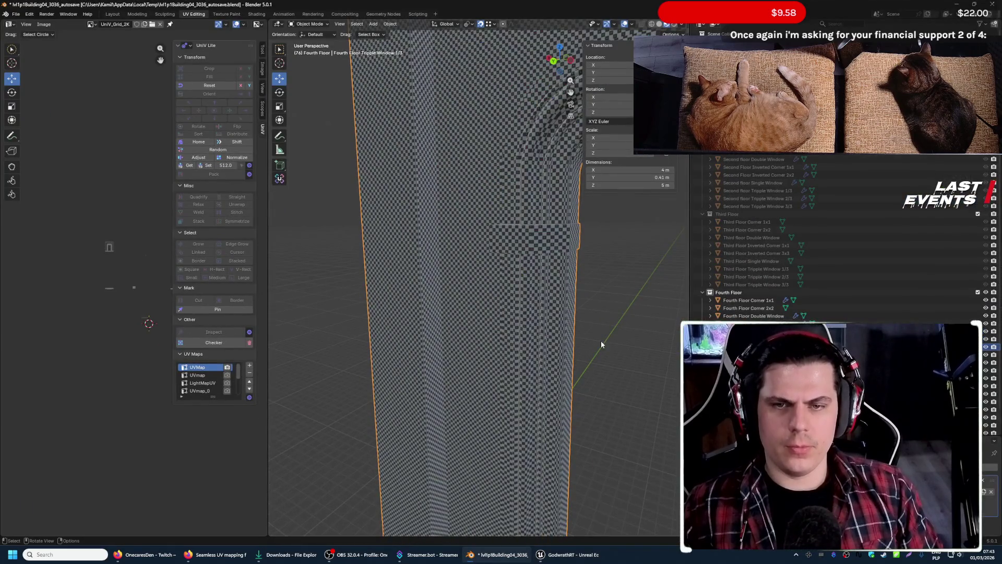
- Select the whole window mesh and run seamless_uvs.py from the Scripting workspace
key(Tab)
key(a)
key(shift+grave)
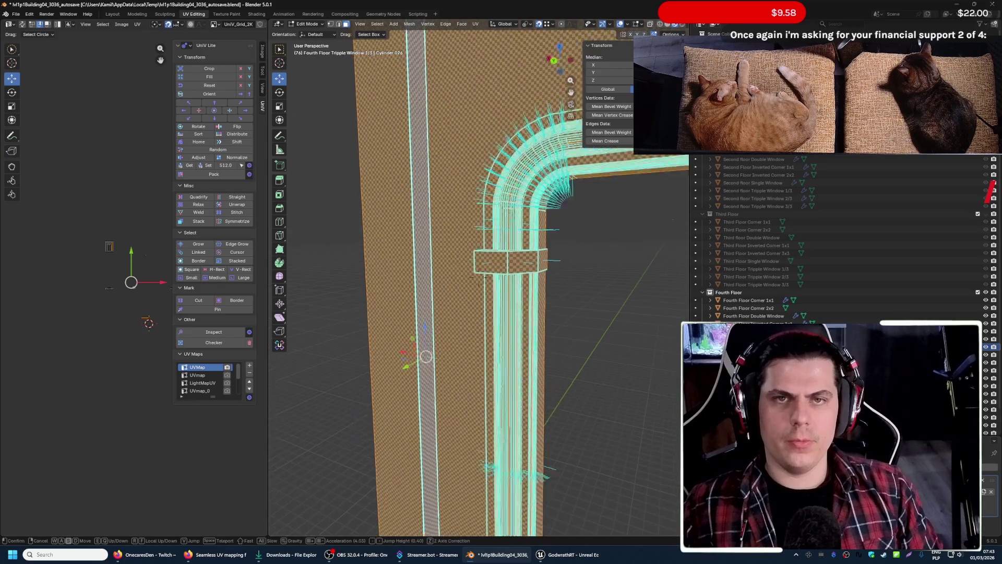
key(s)
click(512, 175)
click(419, 15)
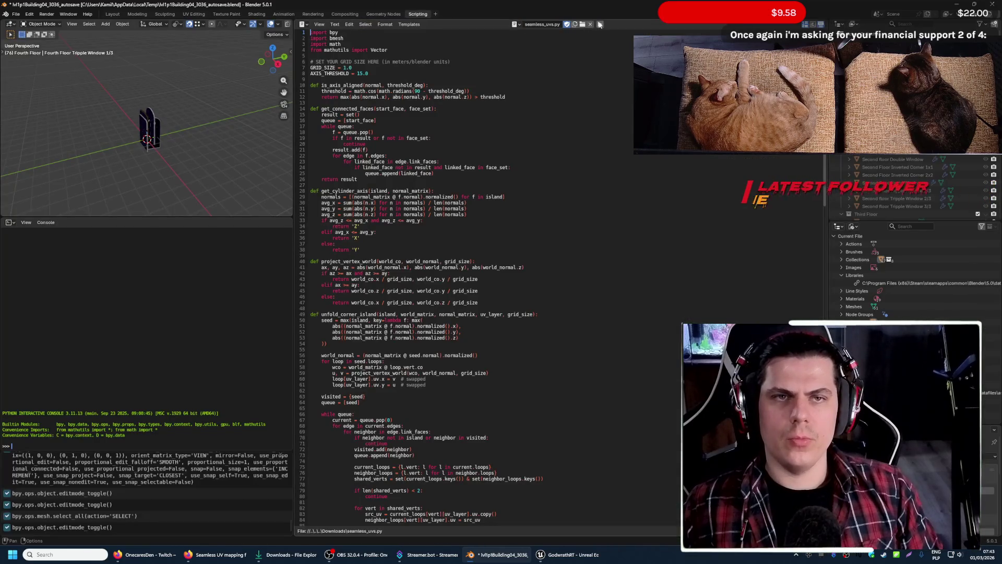
key(alt+p)
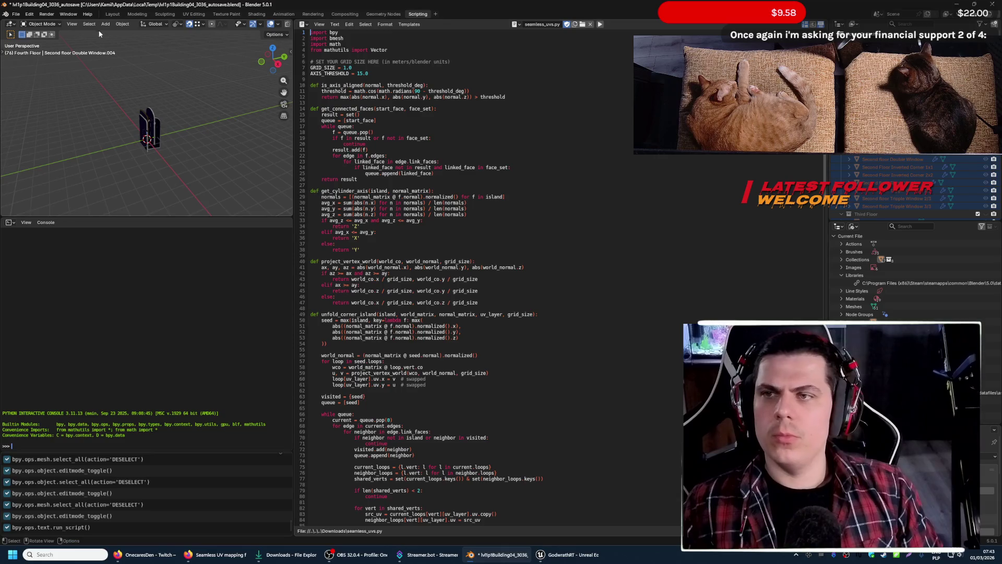
click(188, 14)
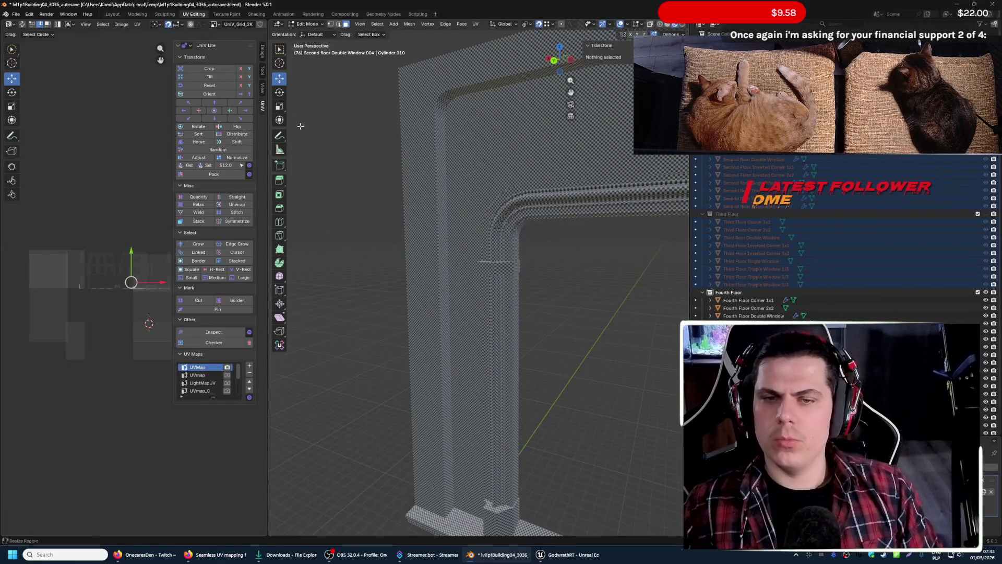
- Export Fourth Floor Tripple Window 1/3 as lvl1p1Building04.fbx and switch to Unreal Engine
key(Tab)
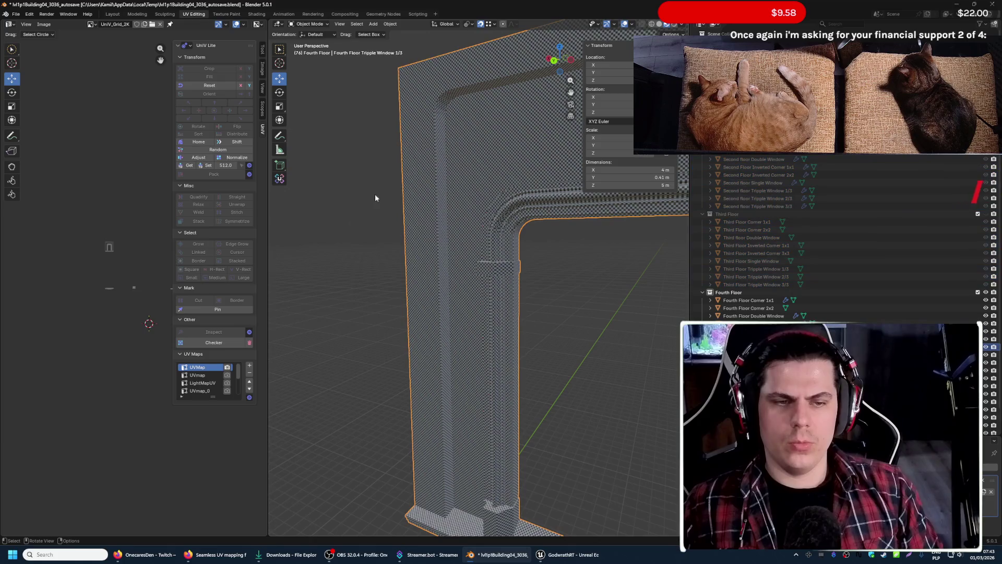
click(17, 15)
mouse_move(32, 132)
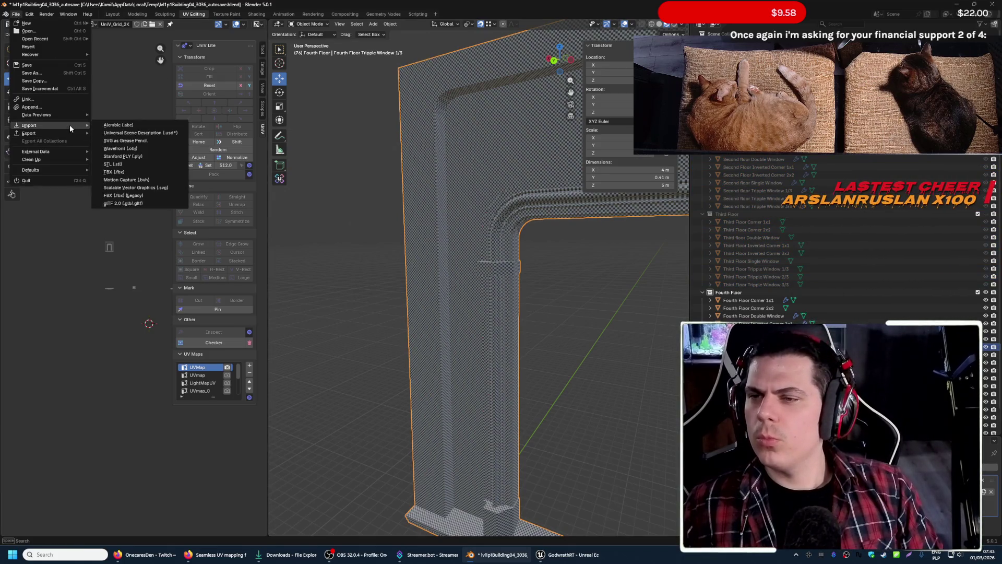
click(118, 196)
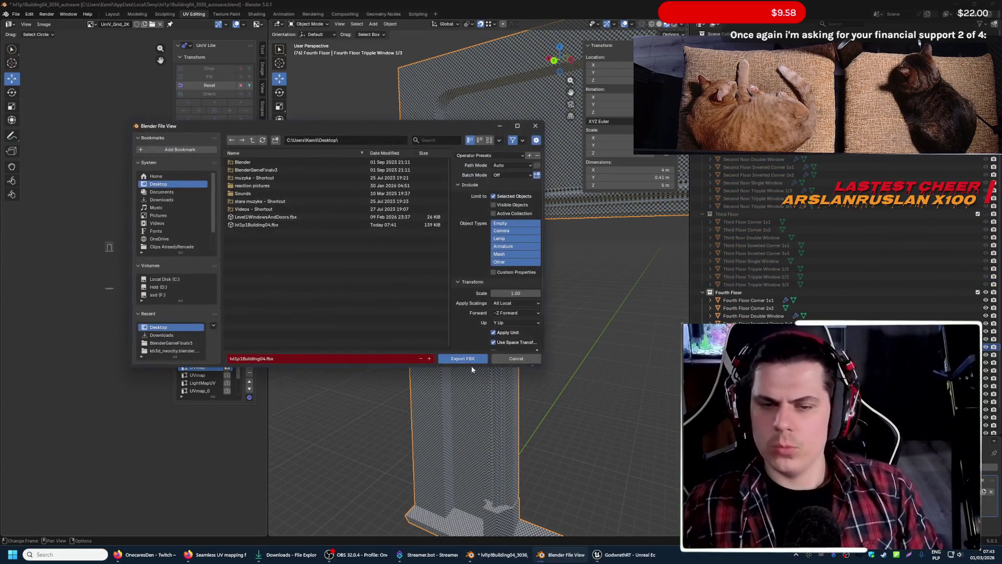
click(463, 359)
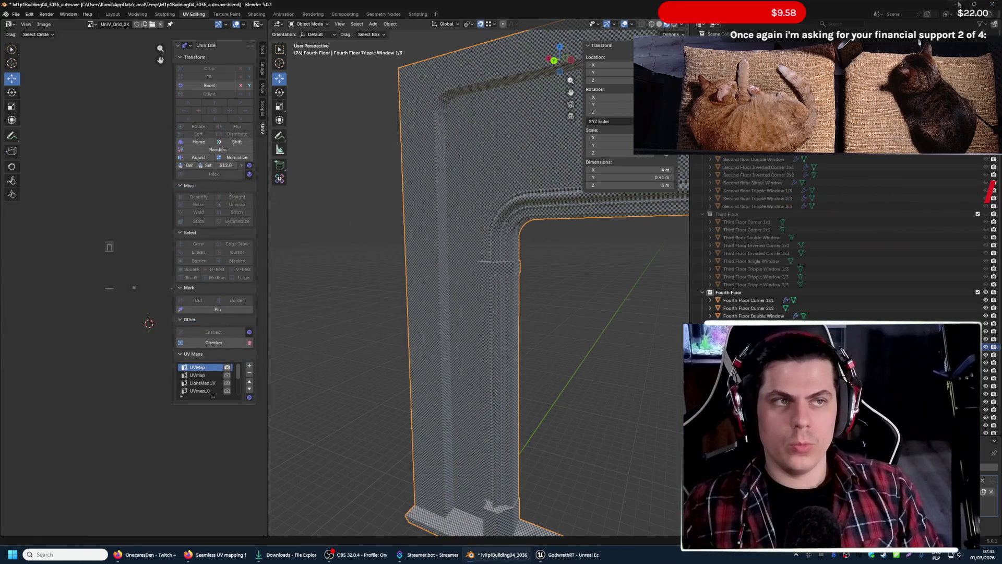
key(alt+Tab)
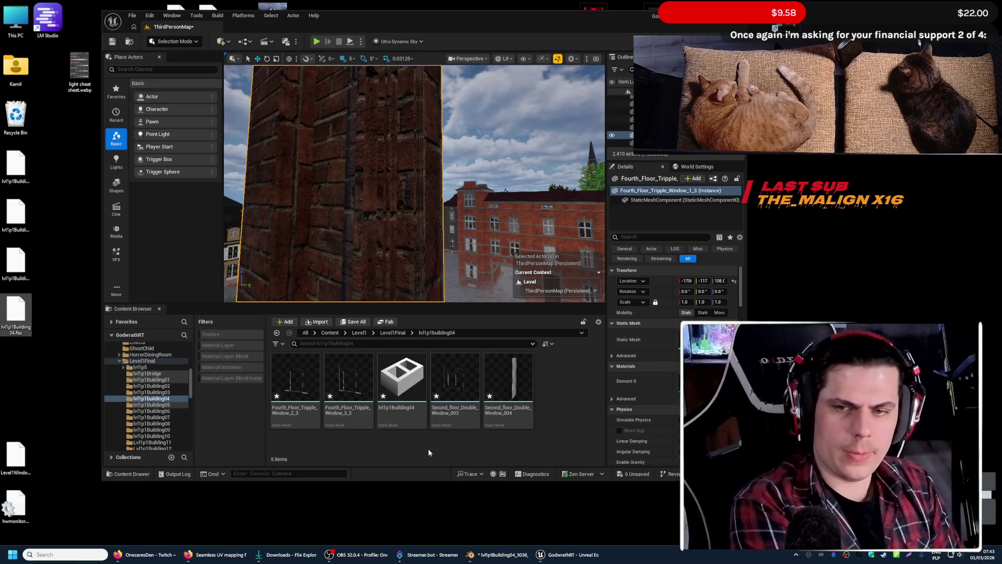
- Orbit the maximized Unreal viewport around the reimported wall's brick corner
right_drag(368, 202, 439, 225)
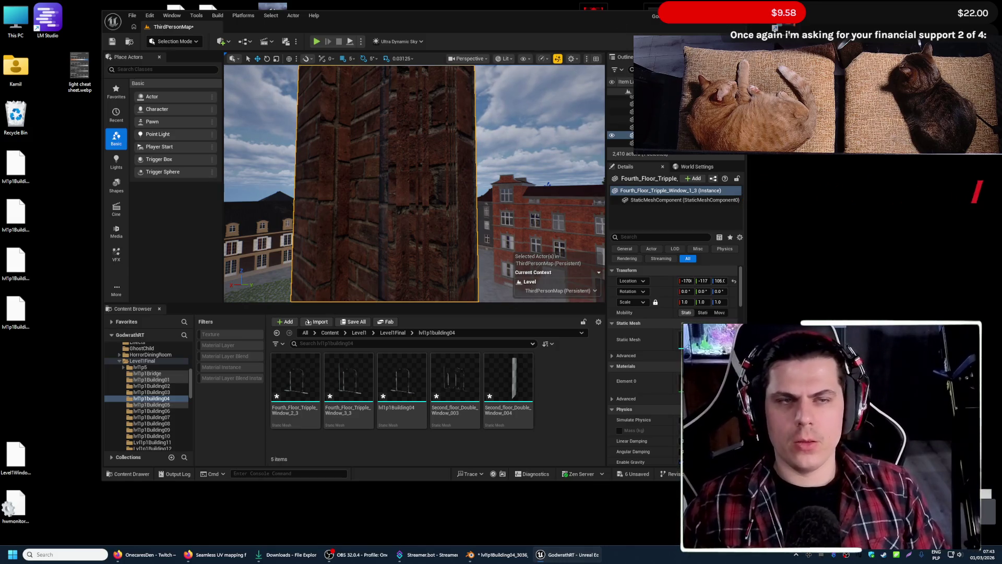
key(super+Up)
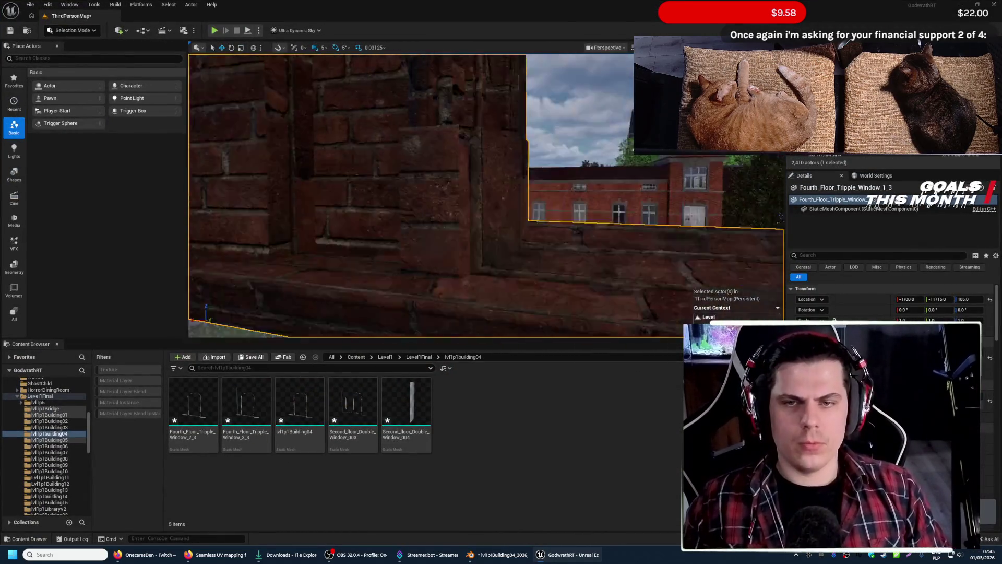
right_drag(486, 196, 517, 195)
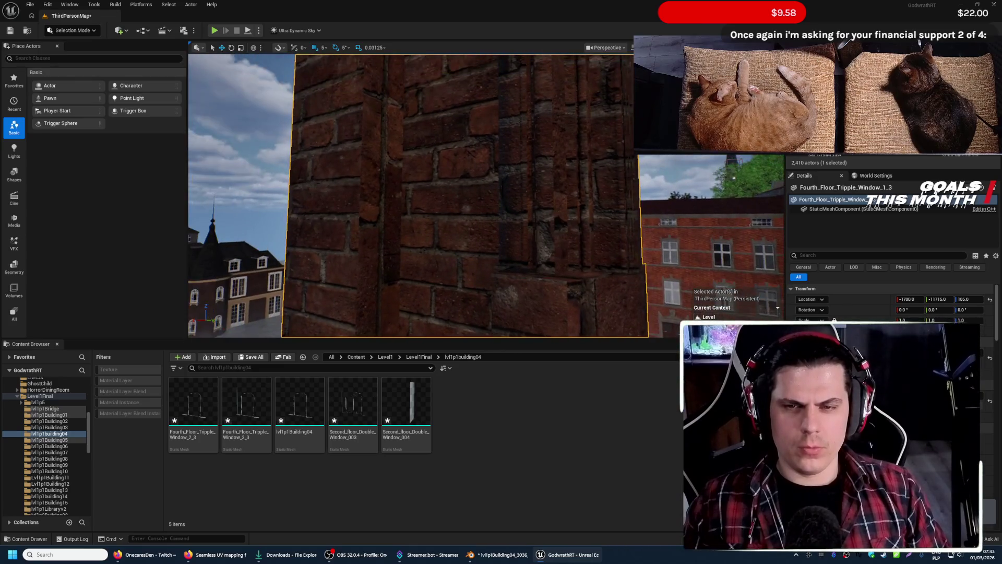
right_drag(412, 244, 412, 244)
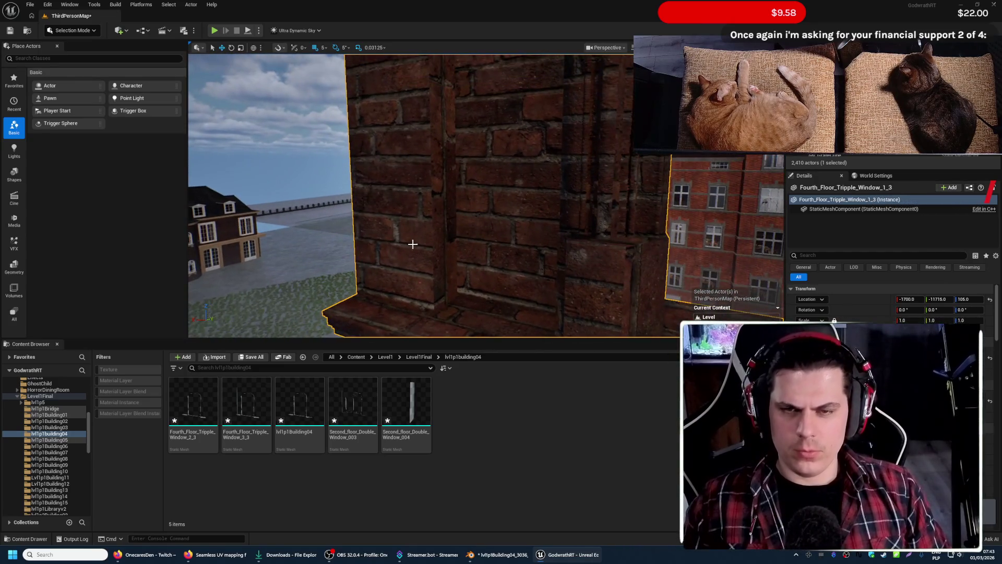
- Capture a screenshot of the wall region and circle the pillar's brick seam in red
key(Print)
drag(287, 84, 593, 329)
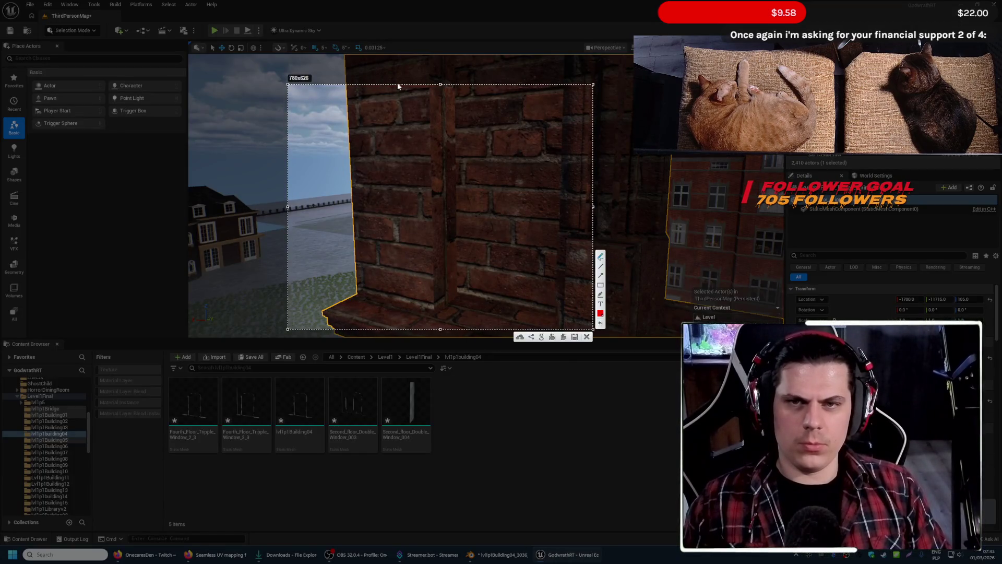
drag(398, 86, 462, 105)
drag(468, 262, 410, 100)
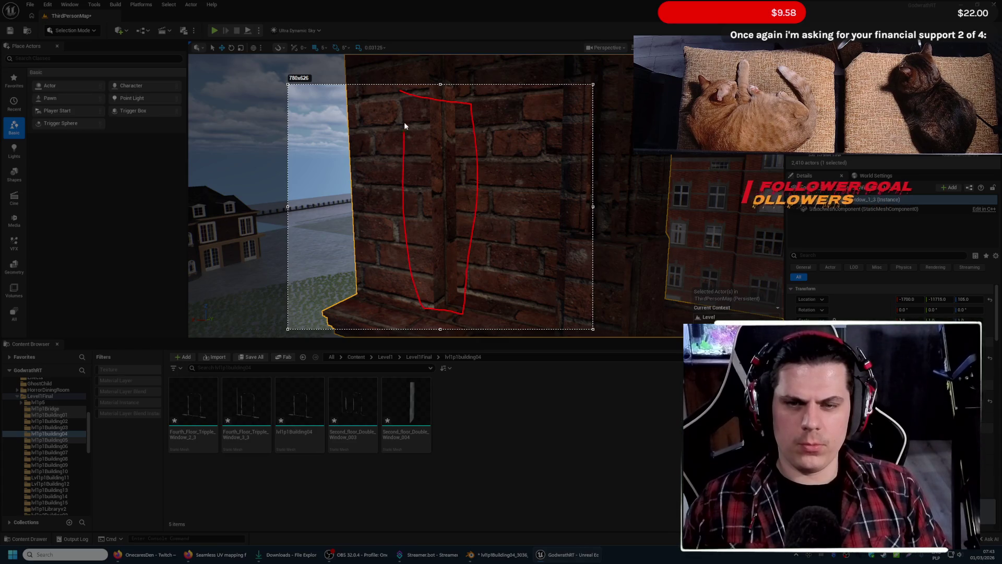
key(ctrl+c)
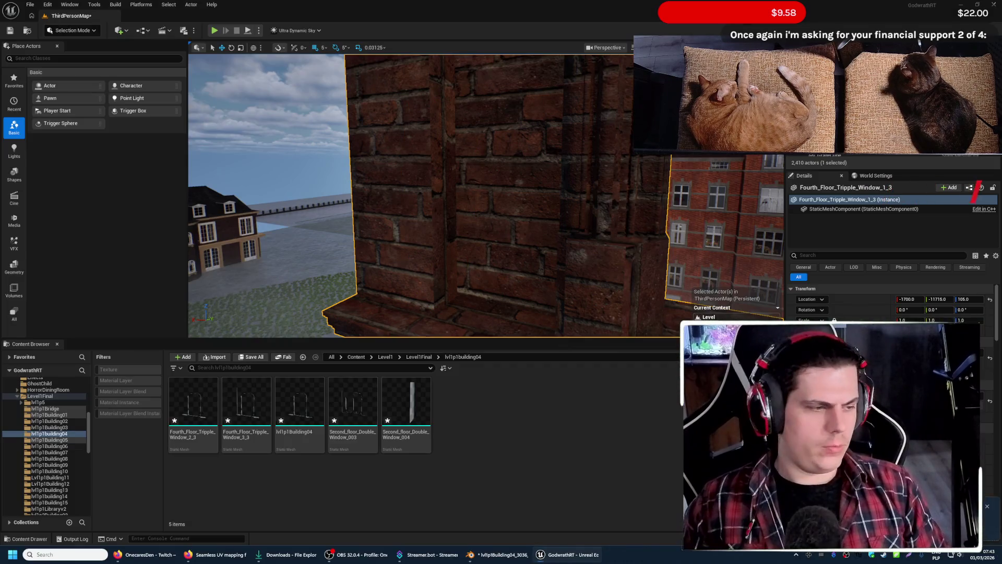
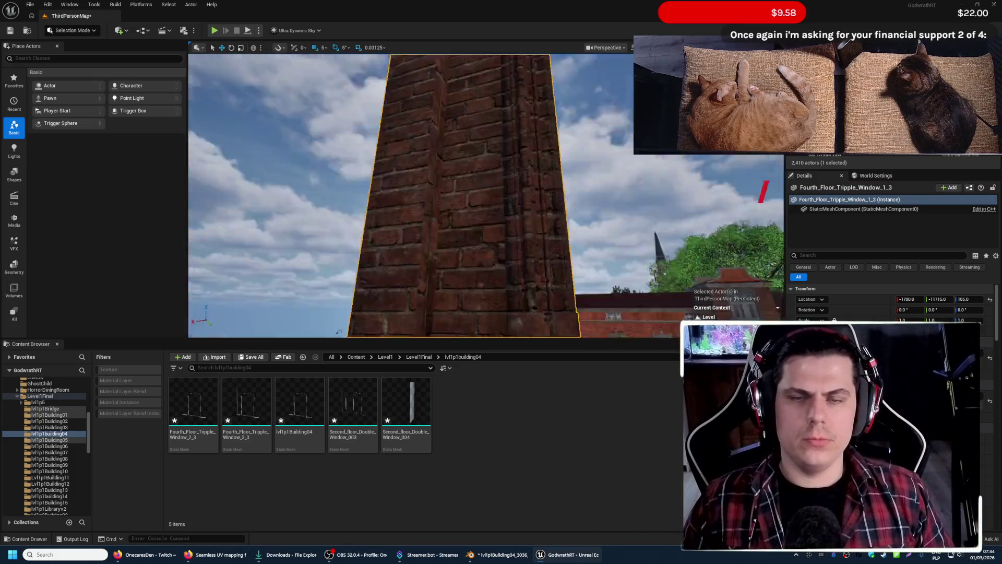
- Fly in toward the brick wall and arch, deselecting the window mesh on the way
key(w)
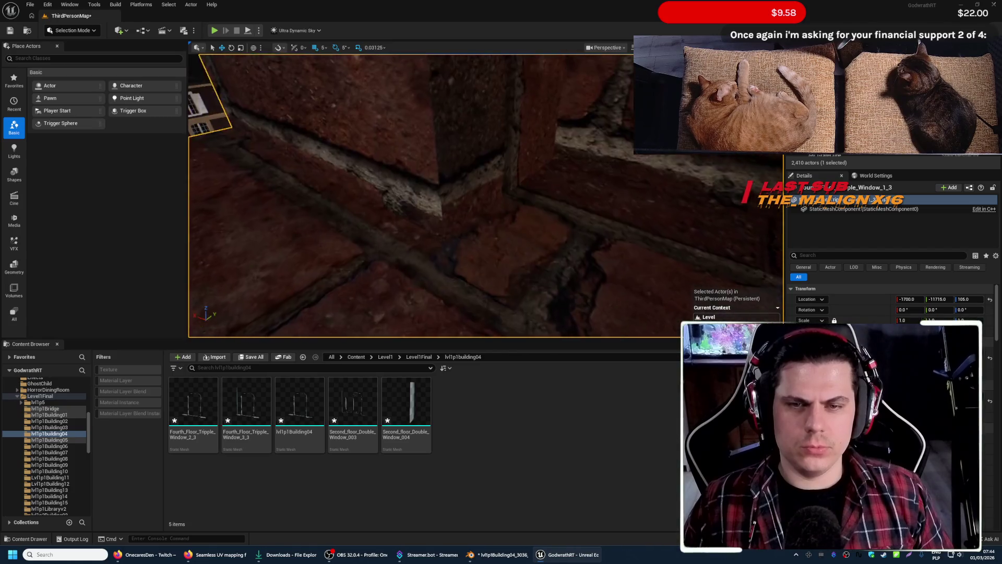
key(s)
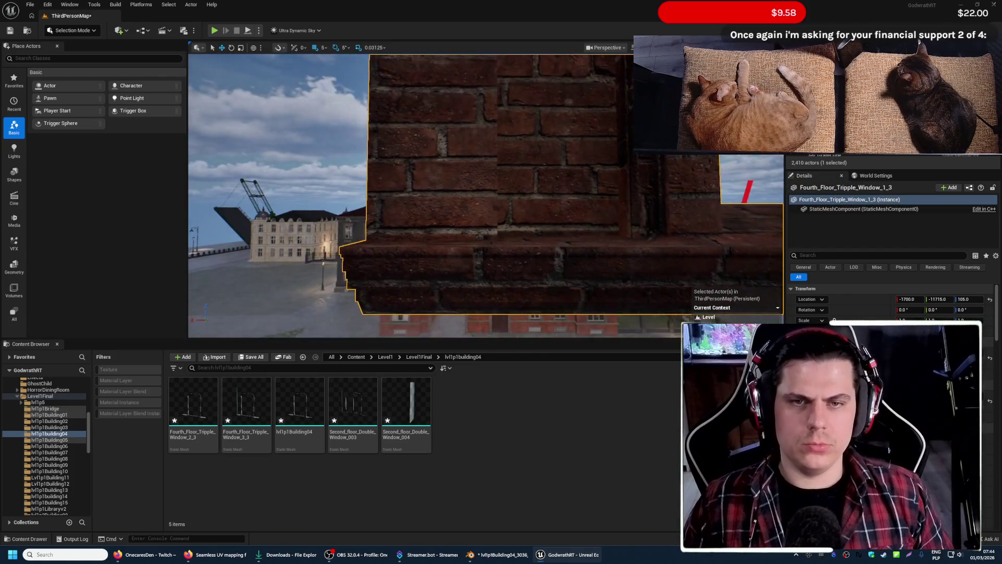
key(s)
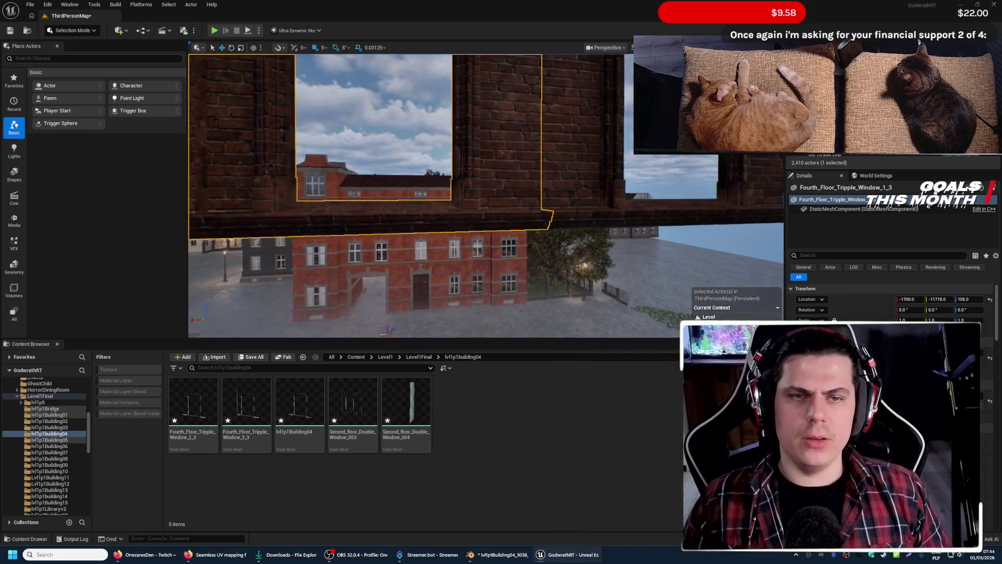
key(w)
key(Escape)
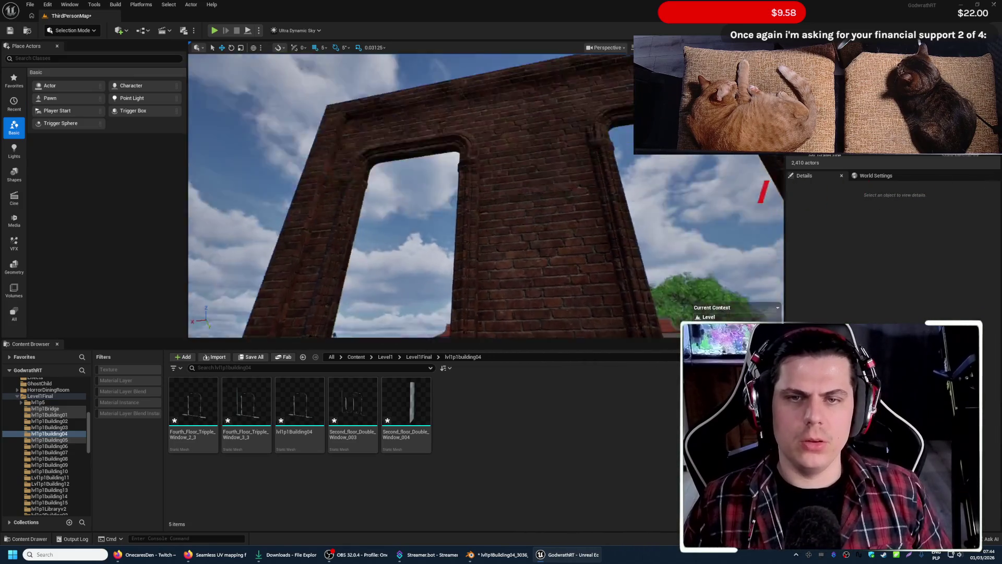
key(w)
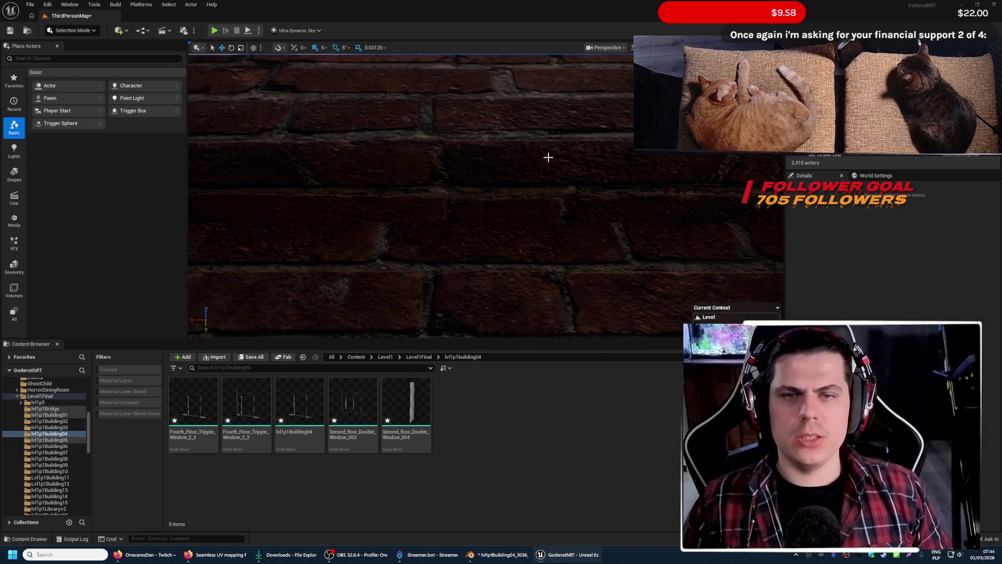
key(w)
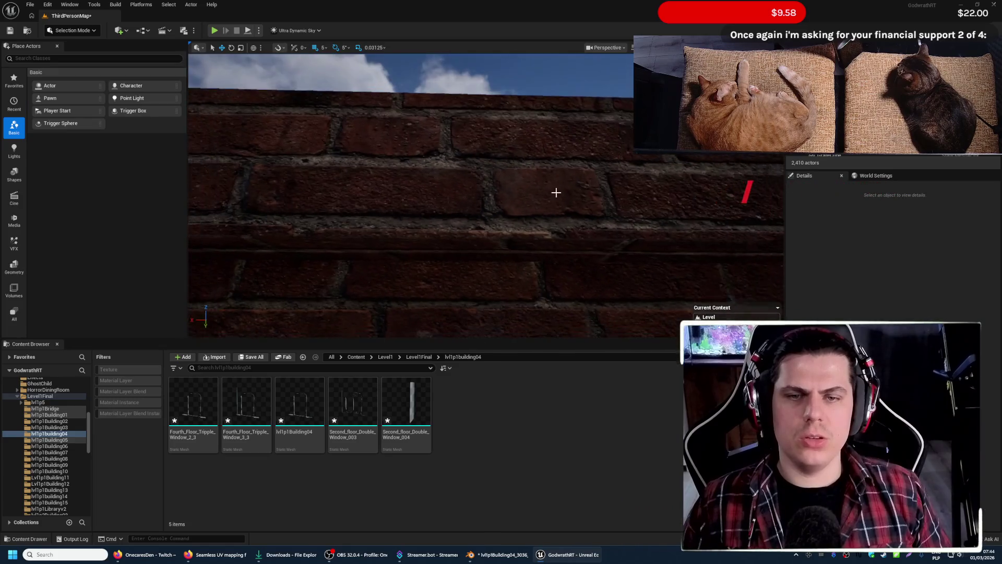
- Look around the brick wall and courtyard, then minimize Unreal and bring Blender to the front
right_drag(479, 256, 479, 256)
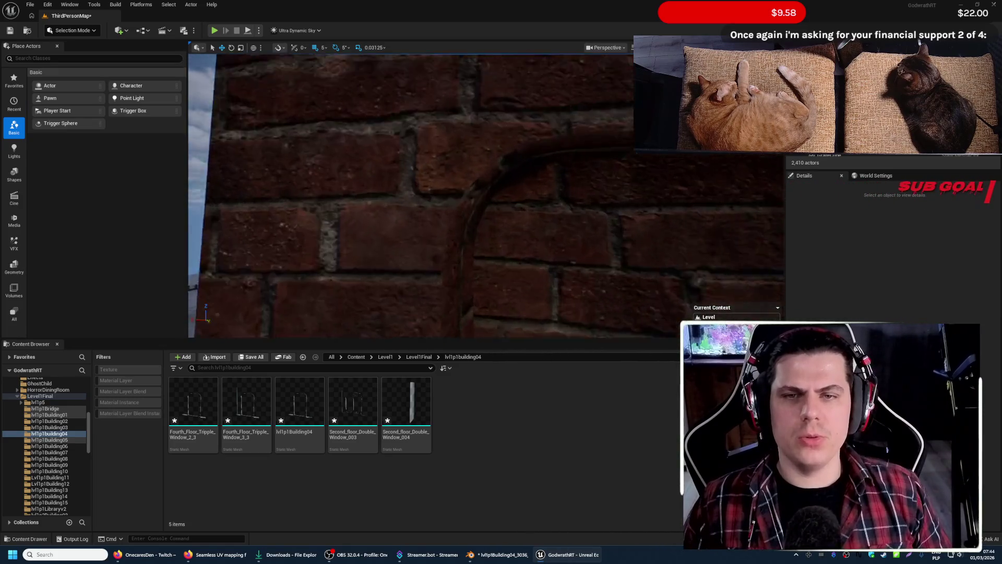
right_drag(608, 205, 609, 205)
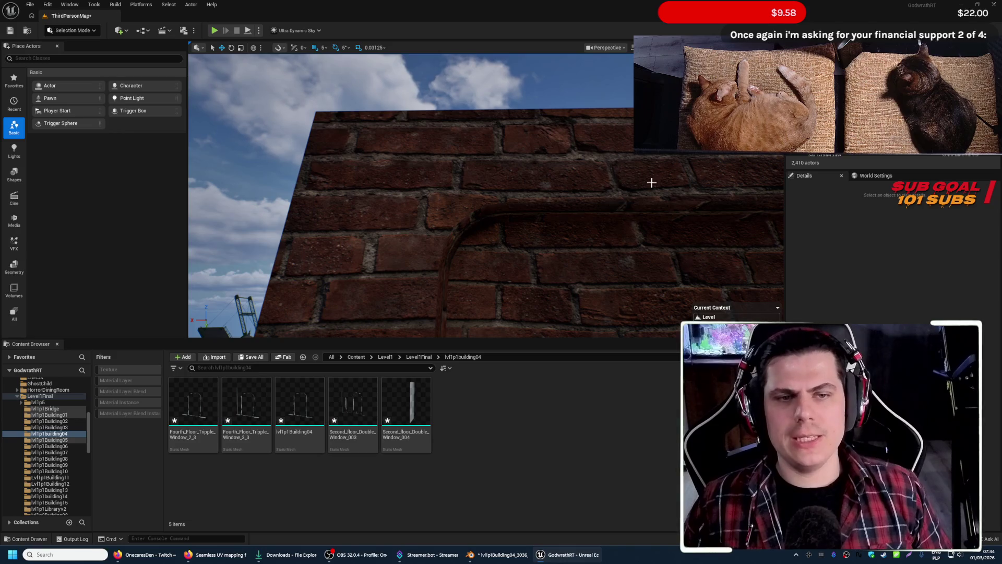
right_drag(651, 226, 652, 226)
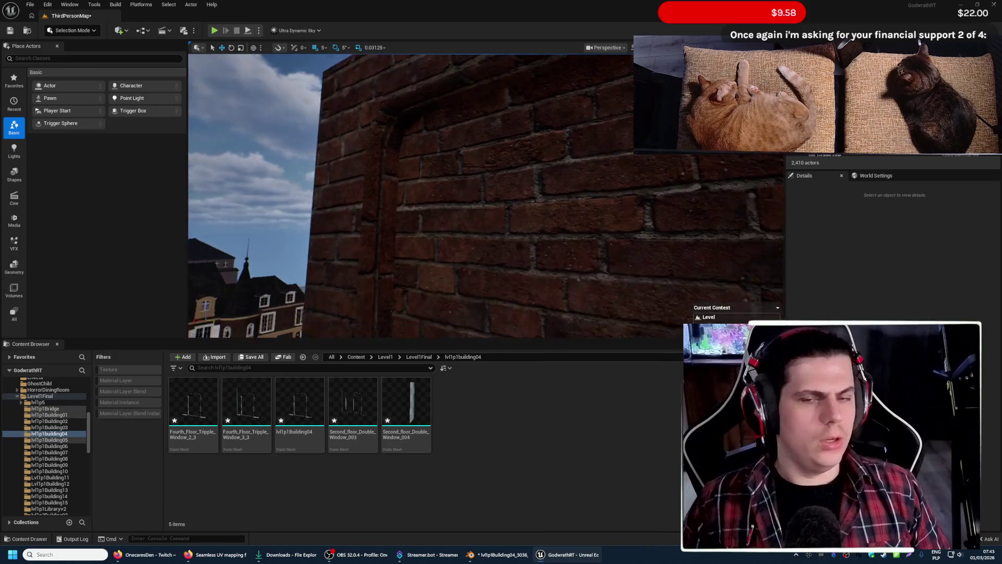
right_drag(486, 196, 485, 196)
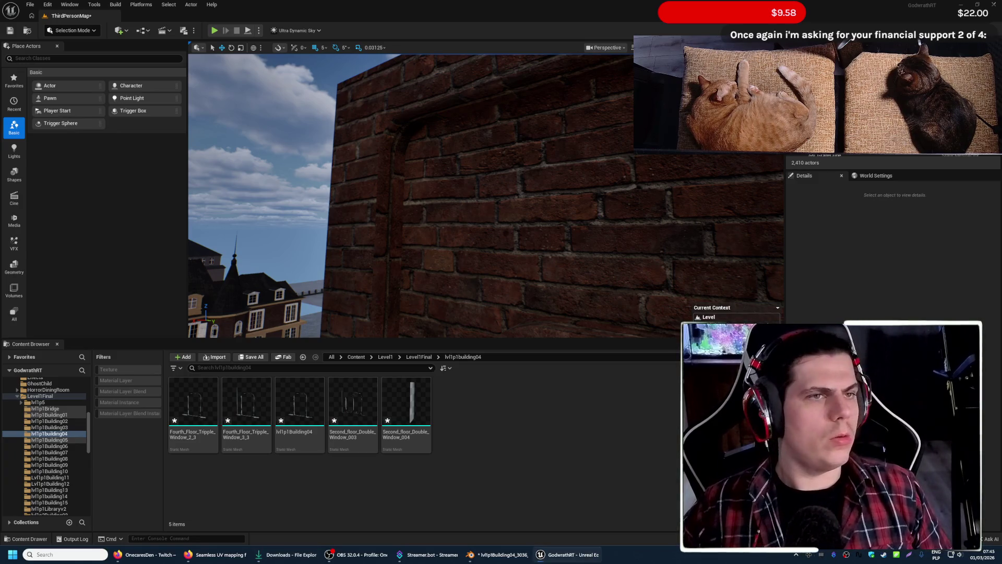
click(961, 5)
click(501, 555)
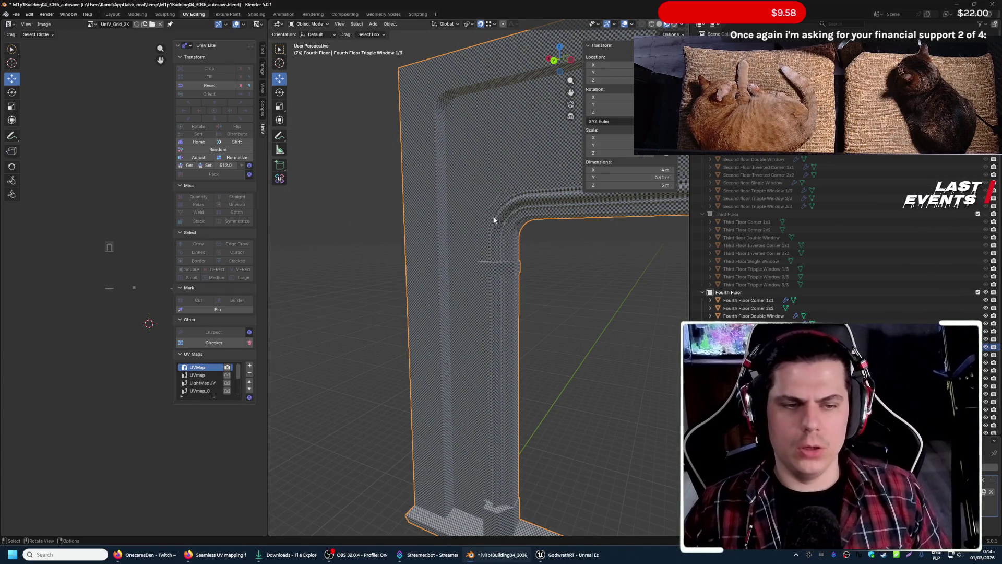
scroll(510, 205, down, 3)
- Load seamless_uvs.py from Downloads in the Scripting workspace and run it with Alt+P
middle_drag(509, 206, 538, 281)
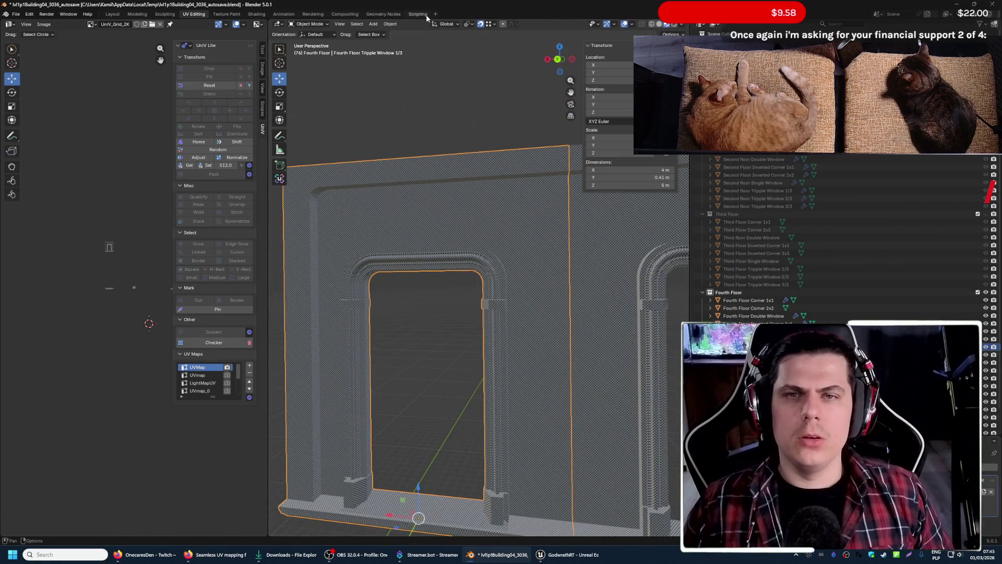
click(423, 14)
click(576, 25)
click(181, 200)
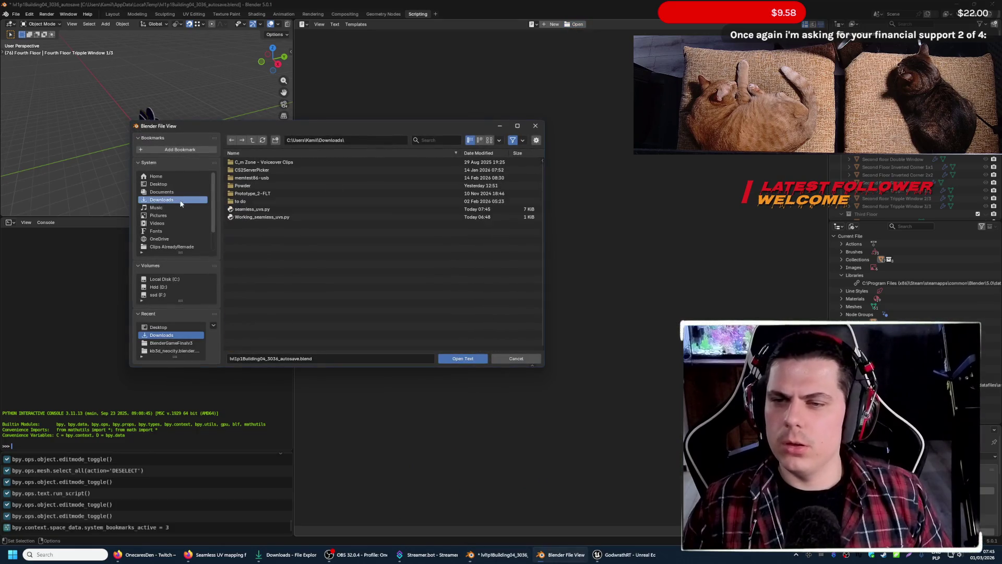
click(283, 210)
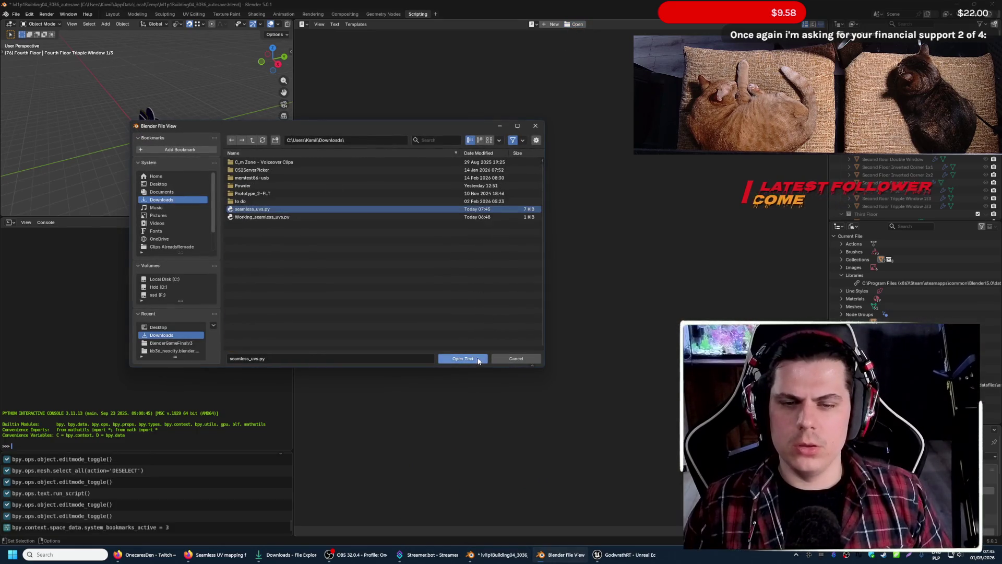
click(478, 359)
key(alt+p)
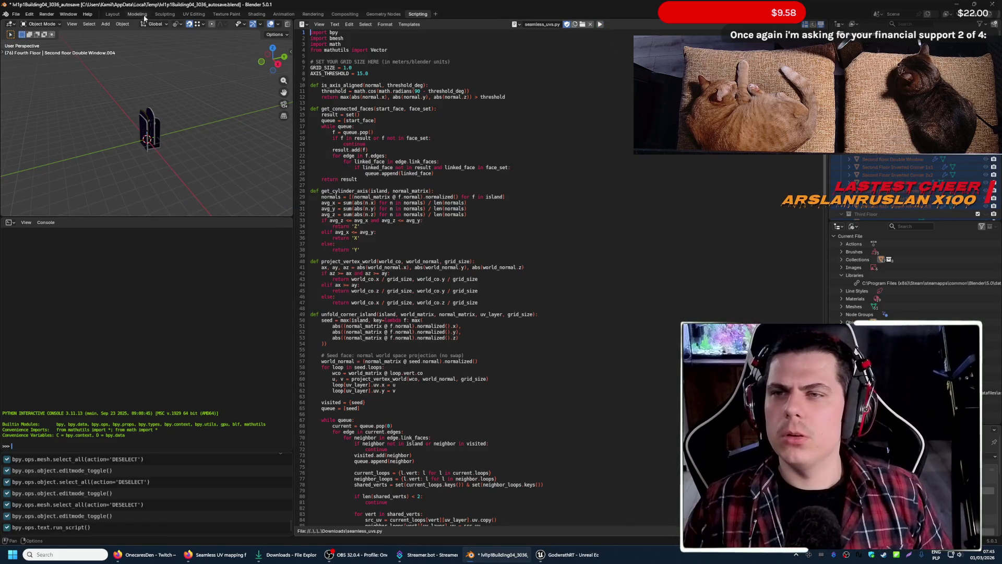
- Back in UV Editing, select the window wall in object mode and reach the File menu for export
click(193, 15)
key(Tab)
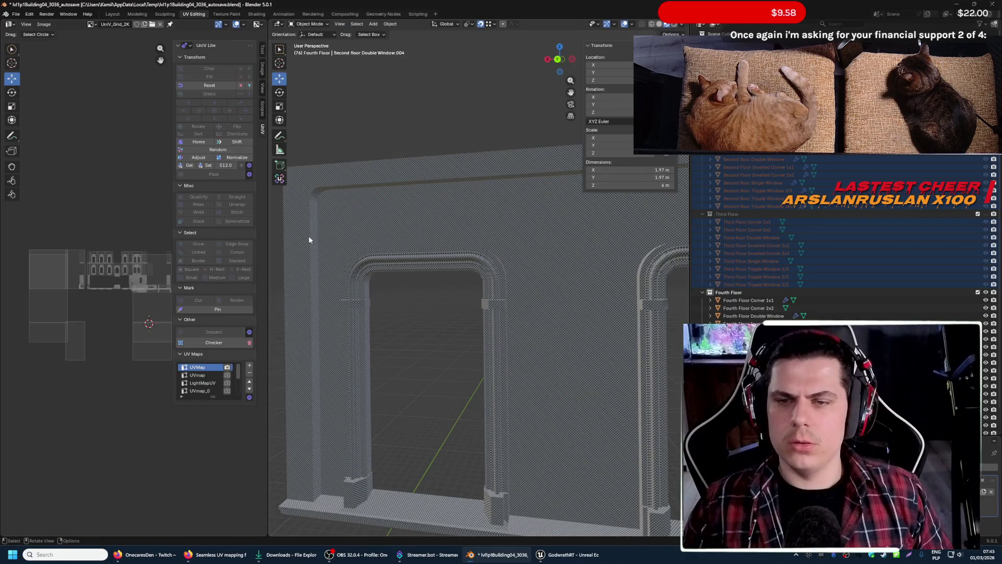
click(309, 236)
click(16, 15)
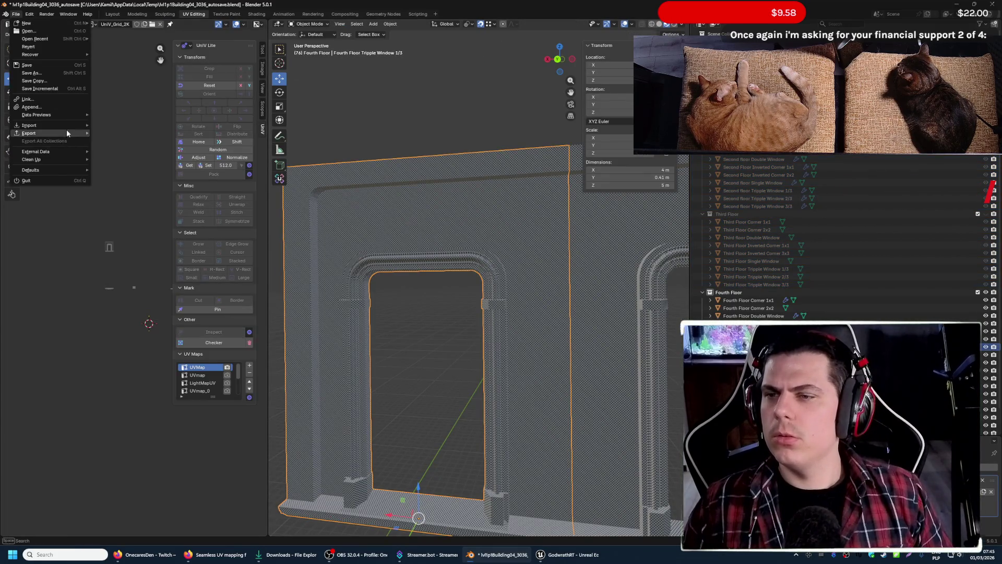
mouse_move(29, 133)
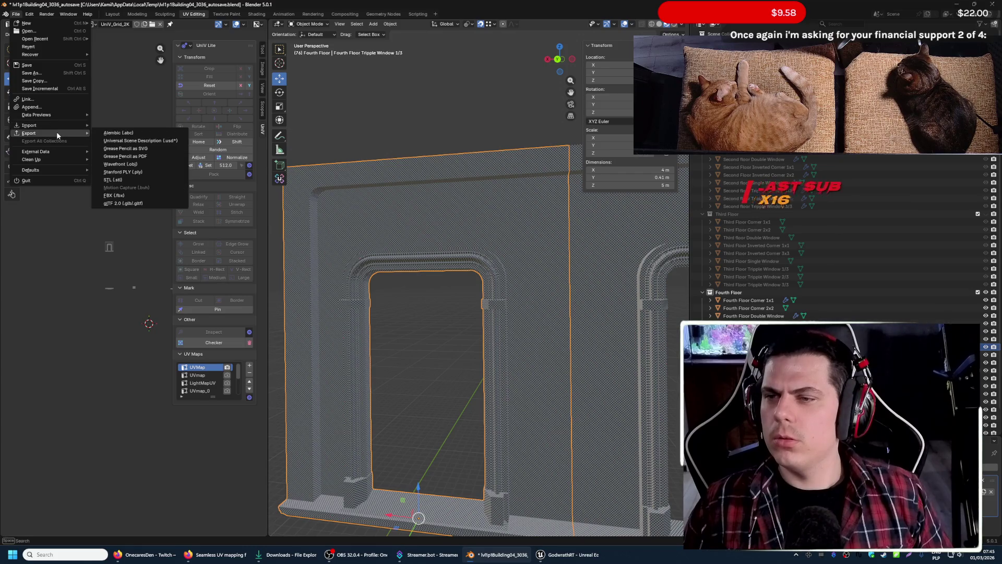
- Export the window meshes as FBX, then drag the desktop FBX into Unreal's content browser
click(155, 195)
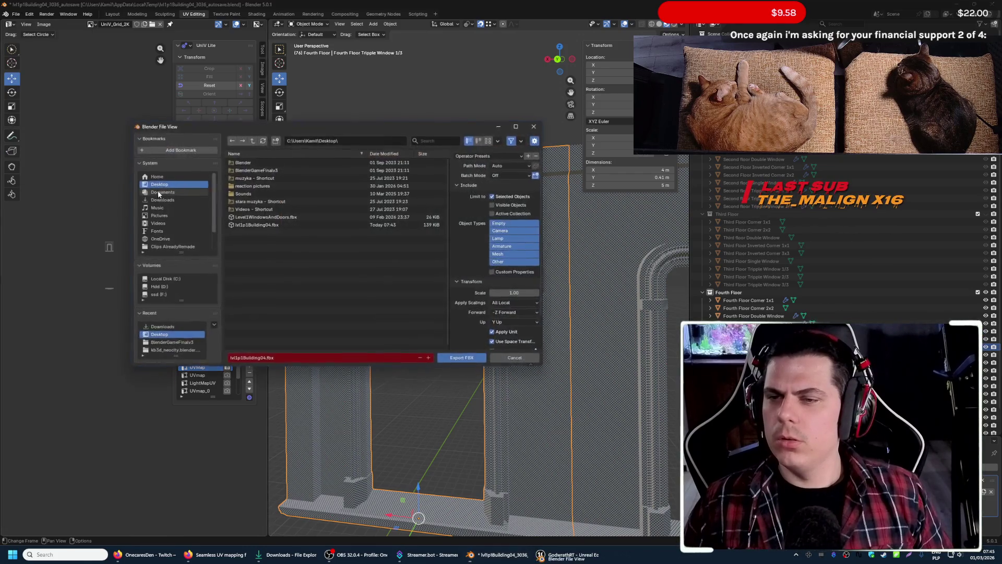
click(463, 359)
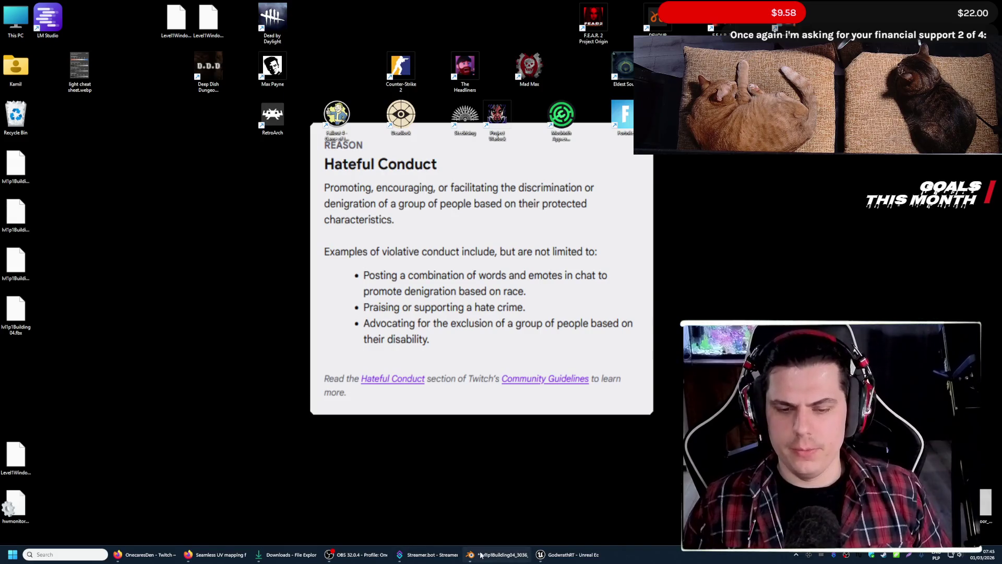
click(540, 552)
drag(374, 7, 466, 30)
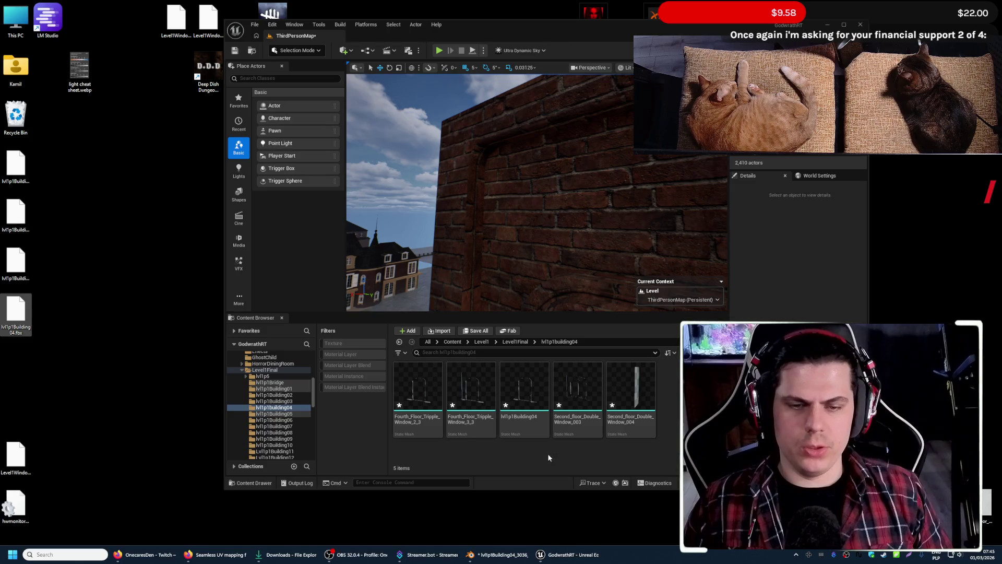
drag(37, 317, 626, 278)
right_drag(564, 240, 564, 266)
- Back in Blender, re-export the meshes over lvl1p1Building04.fbx and minimize Blender
click(564, 556)
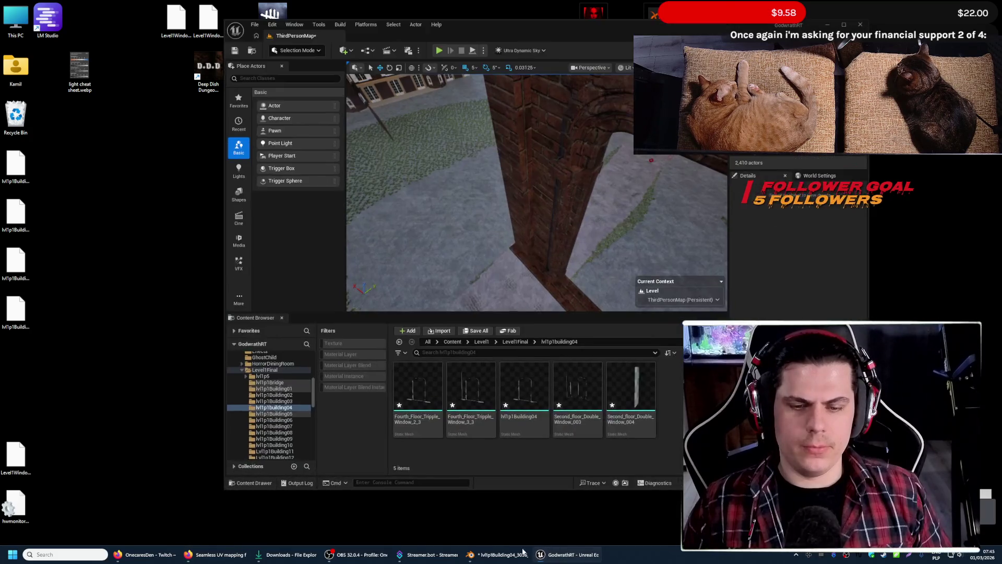
click(501, 555)
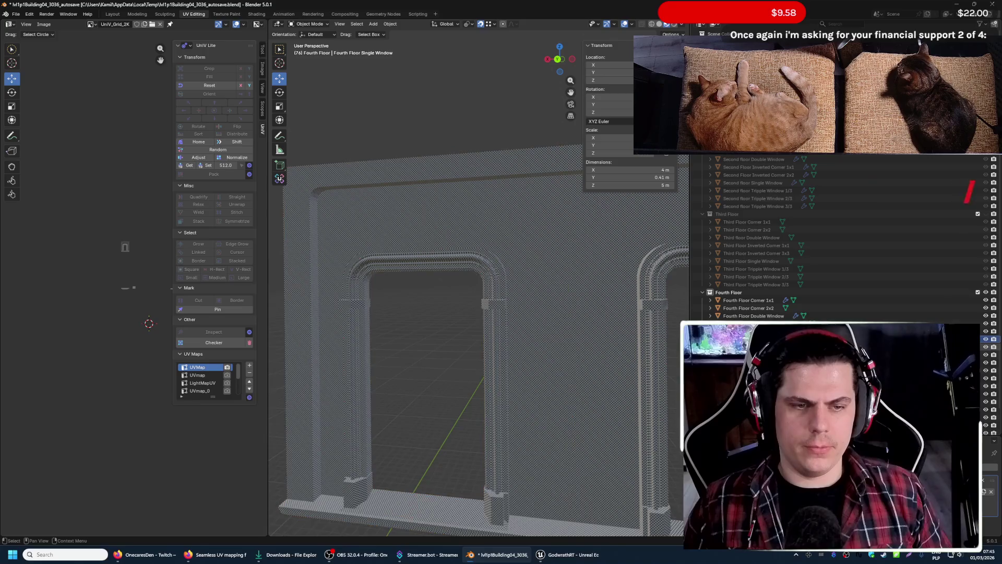
click(16, 14)
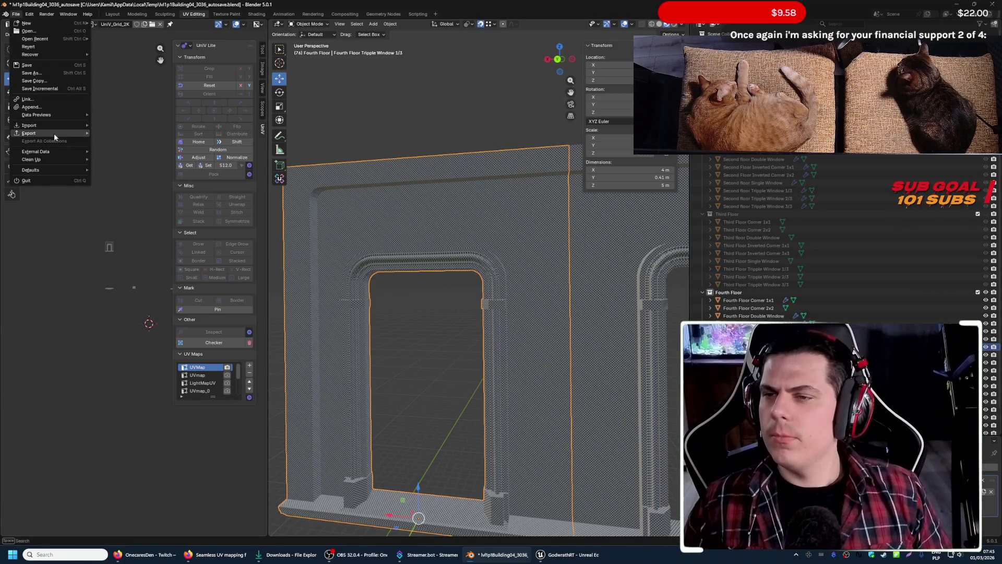
mouse_move(29, 133)
click(137, 190)
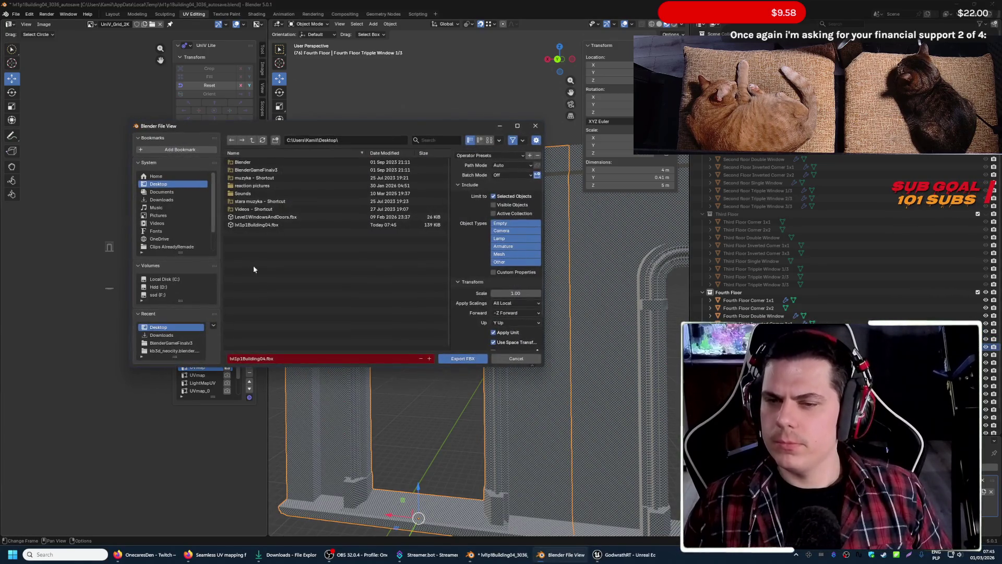
click(262, 224)
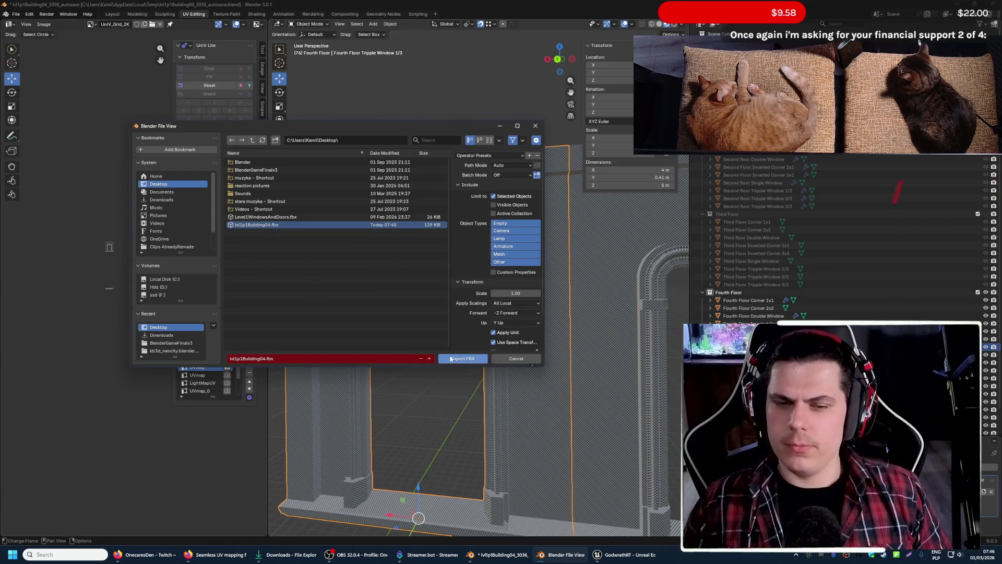
click(452, 359)
click(952, 5)
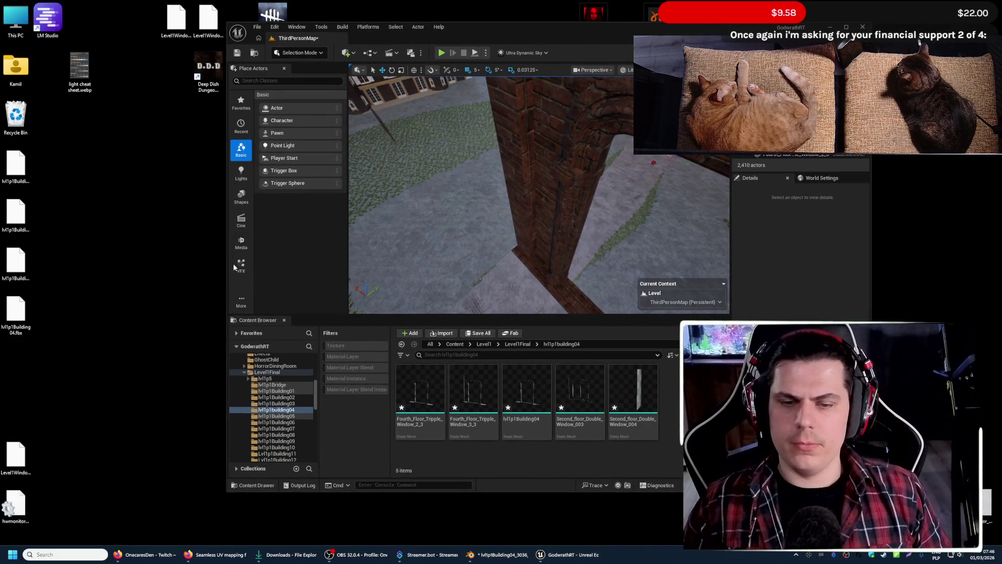
- Import the desktop FBX into the lvl1p1building04 folder, view the brick arch, then return to Blender
drag(36, 324, 428, 434)
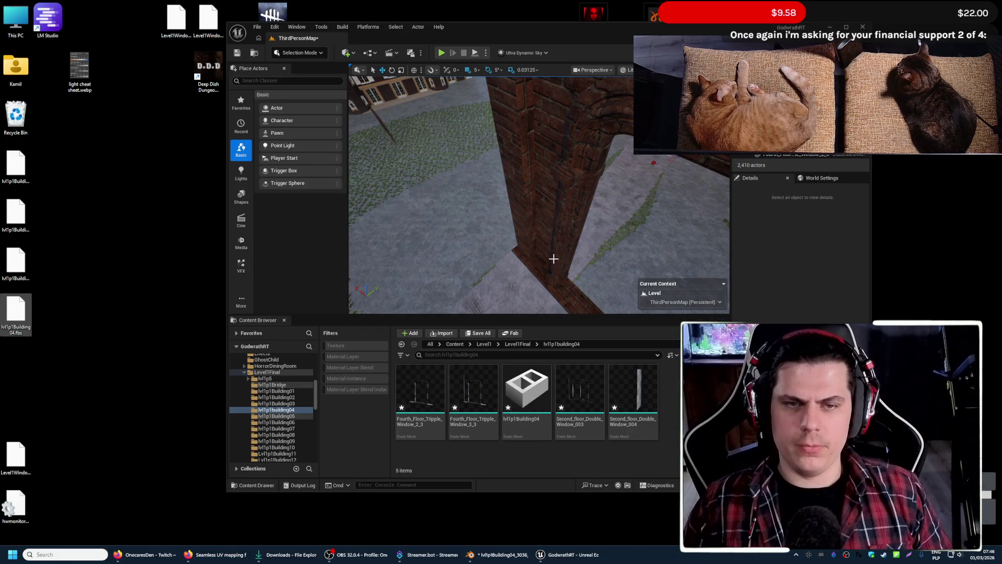
mouse_move(555, 258)
right_down()
mouse_move(596, 251)
mouse_move(549, 250)
mouse_move(595, 251)
right_up()
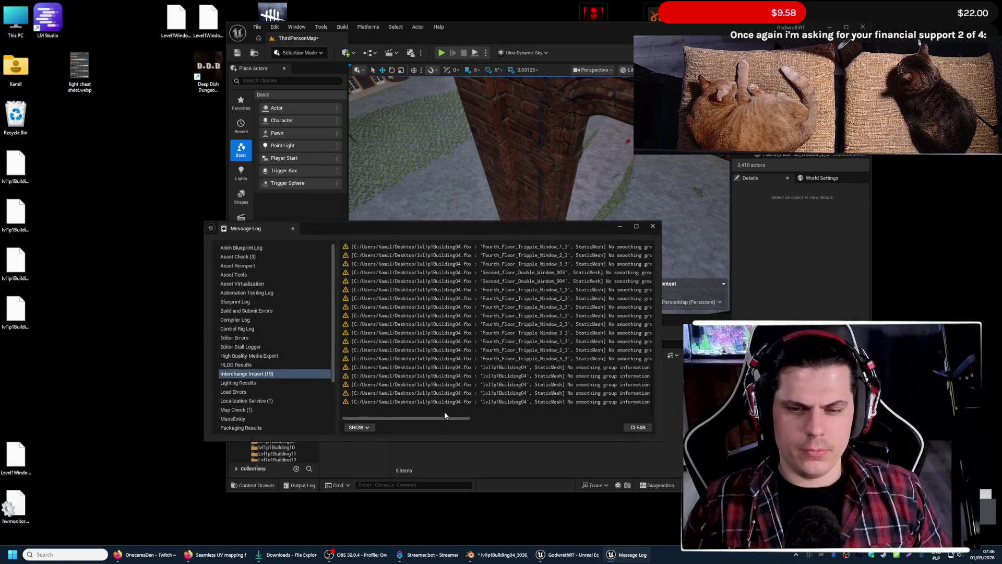
drag(443, 421, 573, 423)
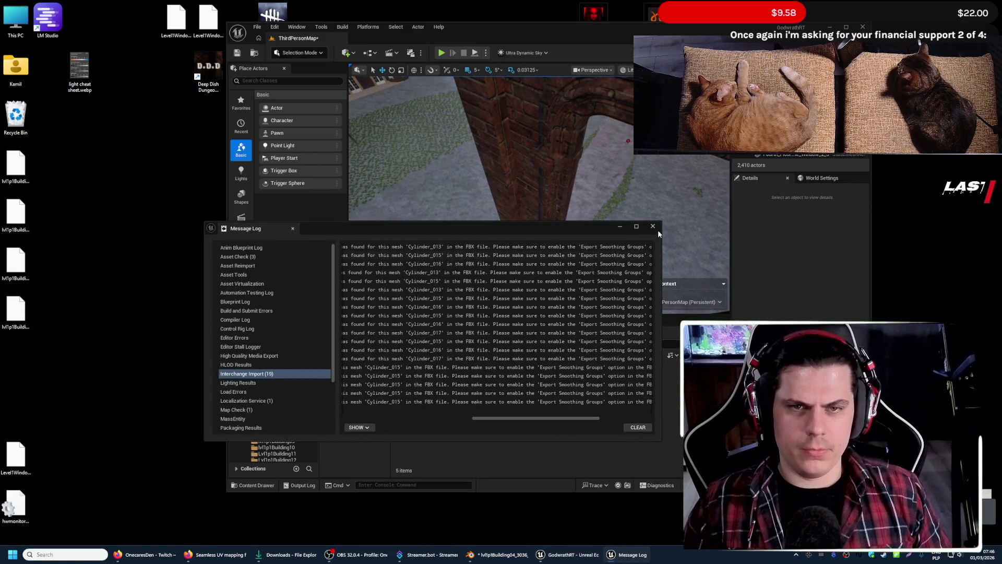
click(652, 226)
right_drag(615, 219, 545, 219)
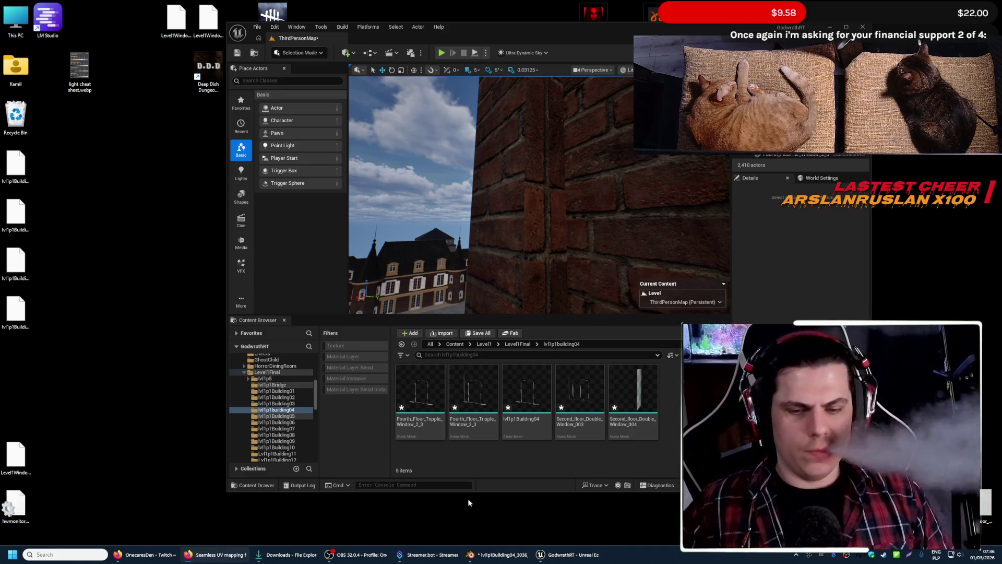
click(501, 555)
- Fly close to the window's upper corner and frame a screen capture around it
right_click(470, 303)
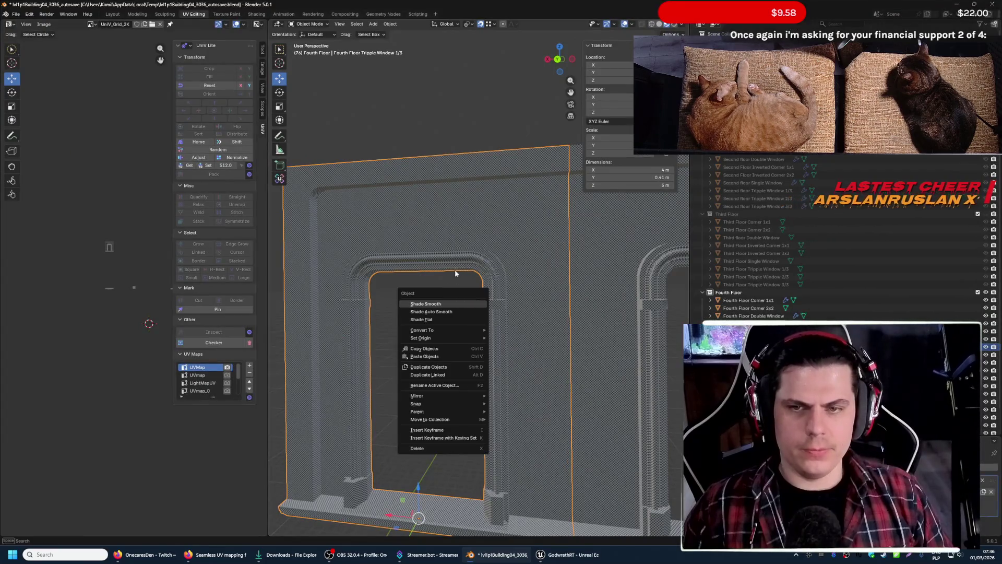
right_click(376, 233)
key(shift+grave)
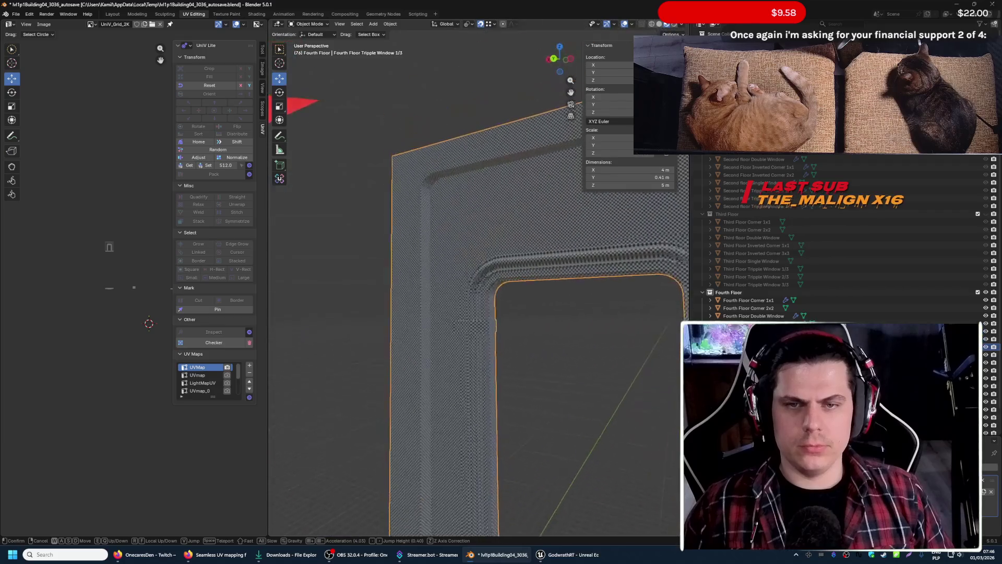
click(458, 112)
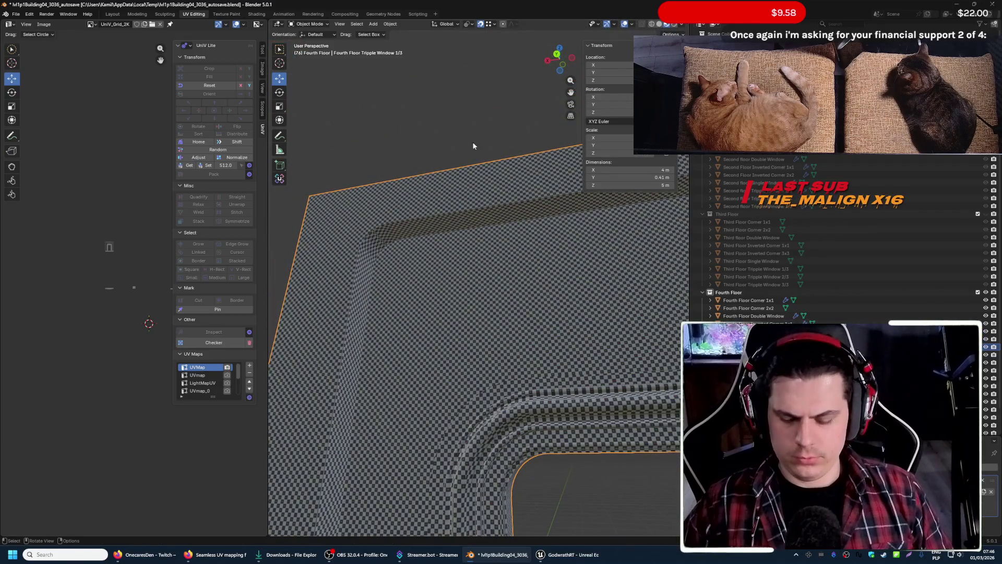
key(Print)
drag(291, 136, 930, 482)
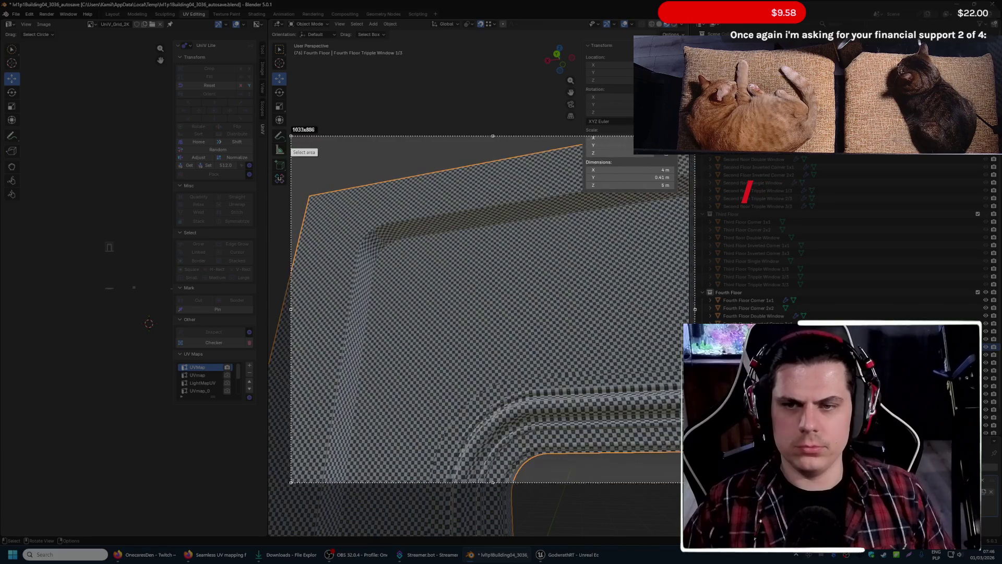
drag(683, 156, 263, 536)
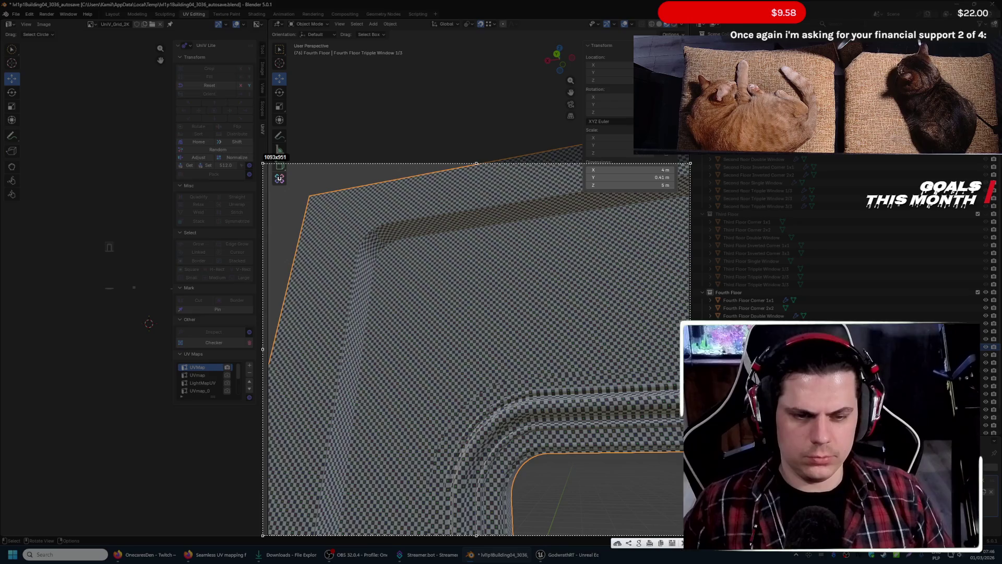
- Annotate the capture with arrows showing checker texture flow around the frame corner, then dismiss it
drag(417, 198, 489, 195)
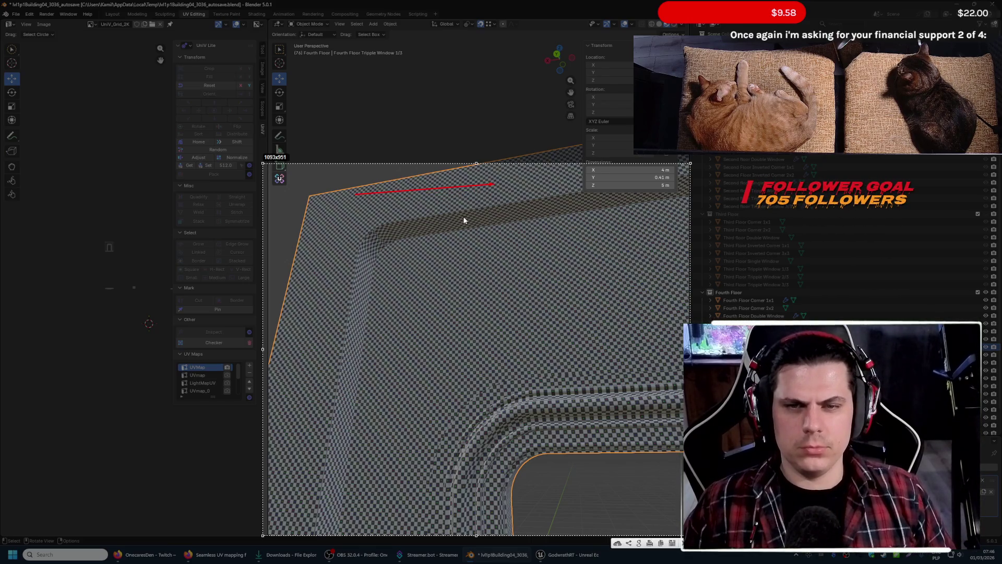
drag(480, 252, 555, 245)
drag(304, 307, 341, 309)
drag(294, 338, 327, 341)
drag(294, 378, 325, 381)
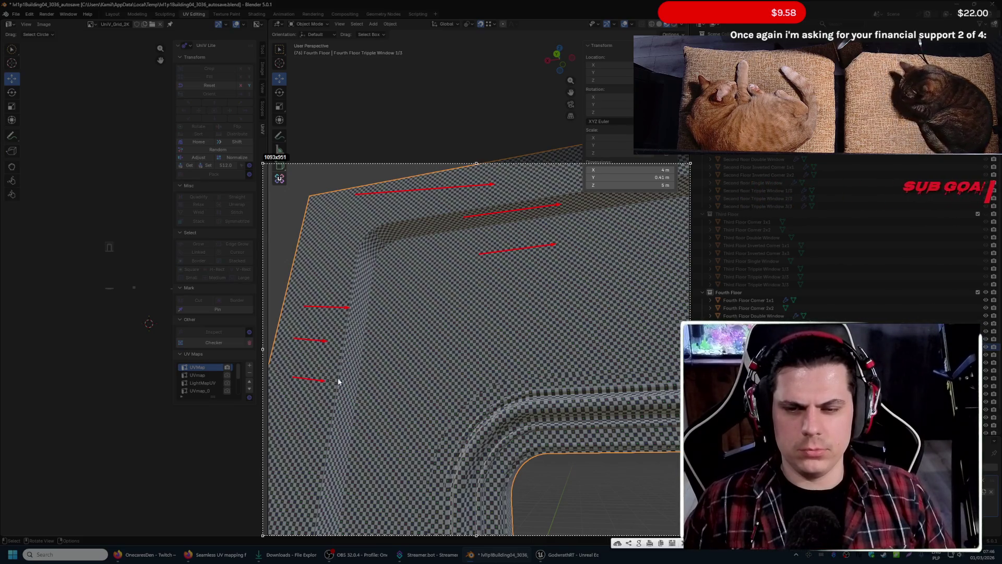
drag(350, 328, 432, 328)
drag(354, 365, 404, 361)
drag(351, 403, 389, 403)
key(ctrl+z)
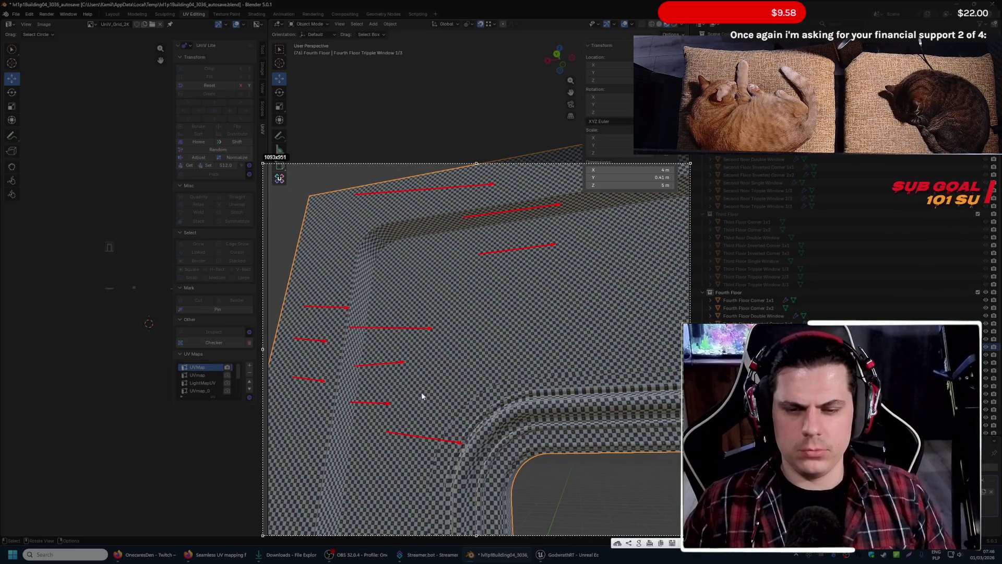
drag(339, 277, 404, 290)
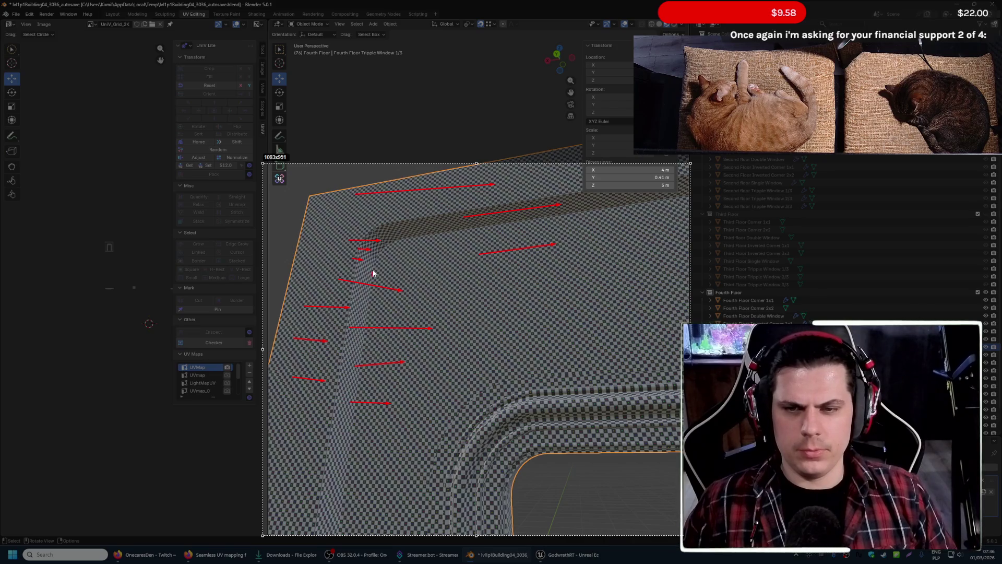
drag(409, 239, 430, 239)
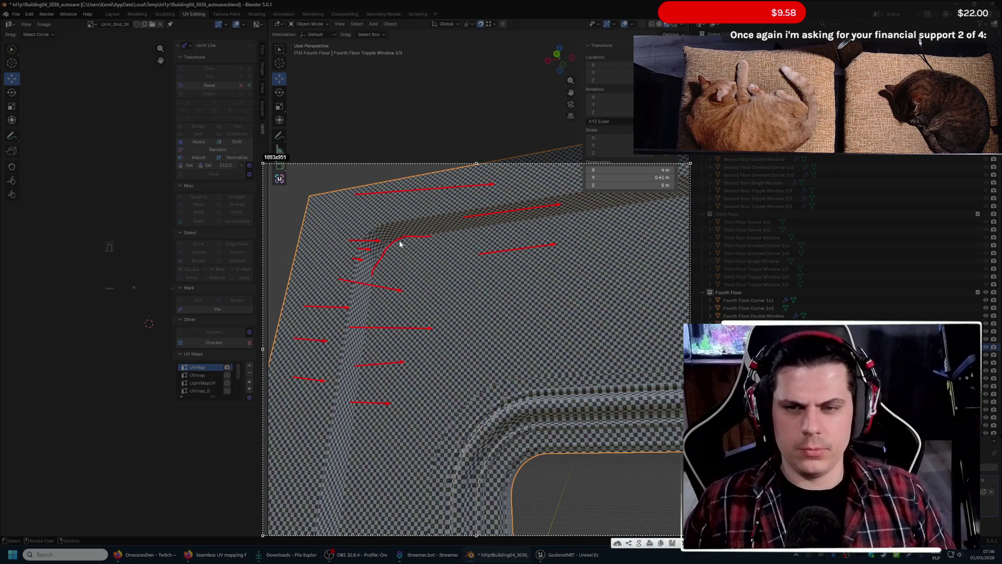
key(Escape)
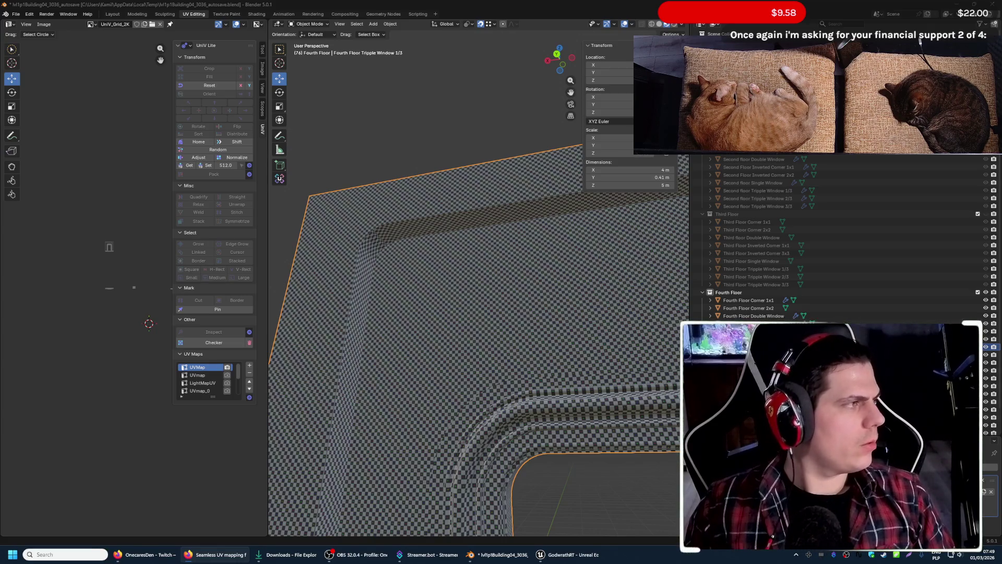
click(479, 554)
- Switch to Unreal, select the brick window wall, browse to its MI_RedPaver material and open it
click(479, 554)
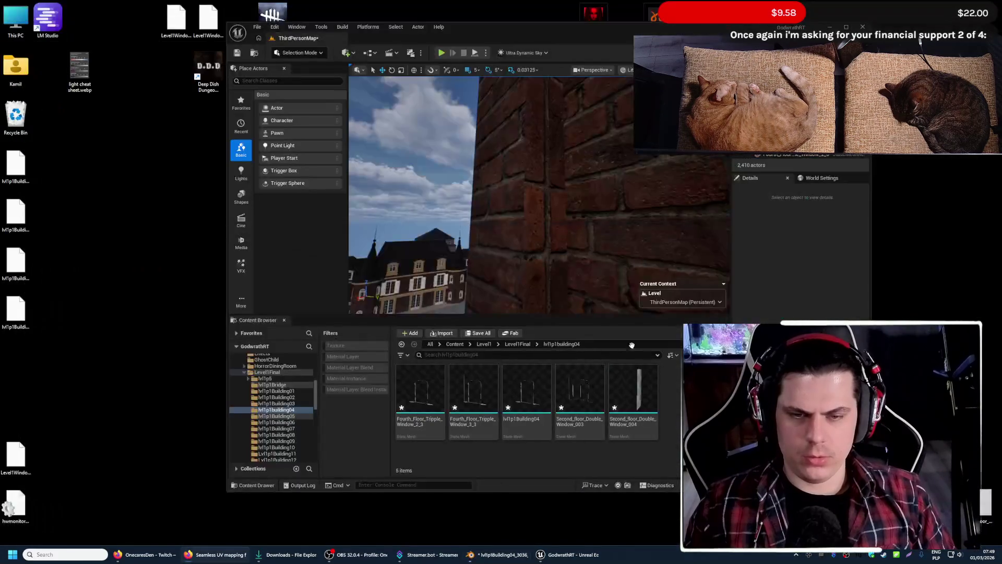
click(569, 554)
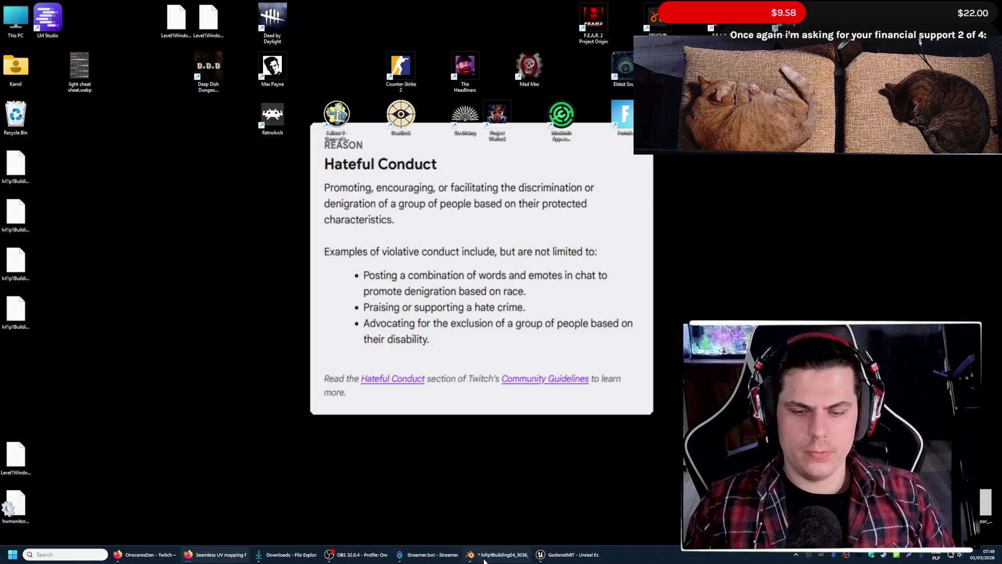
click(484, 556)
click(569, 555)
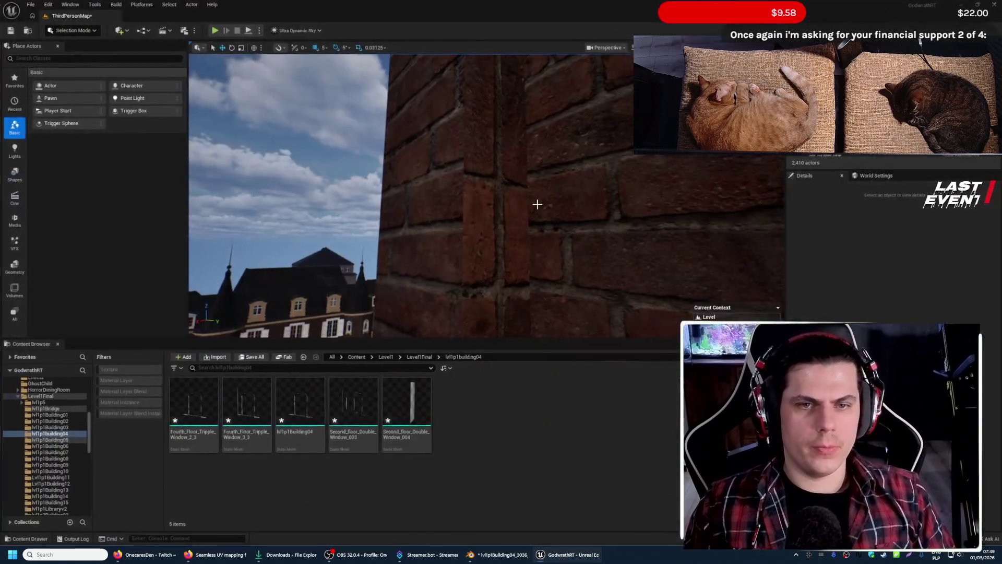
click(537, 203)
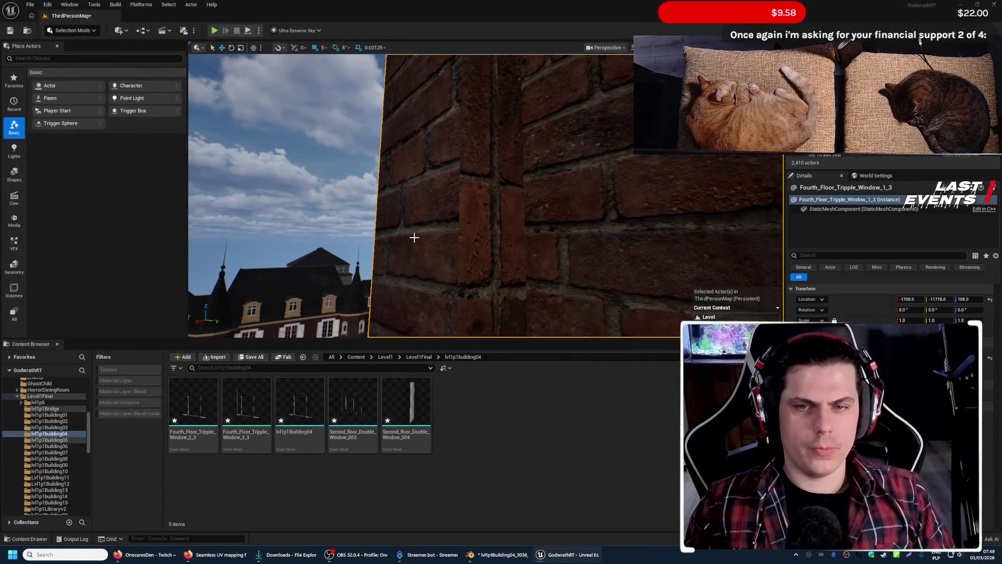
key(alt+Left)
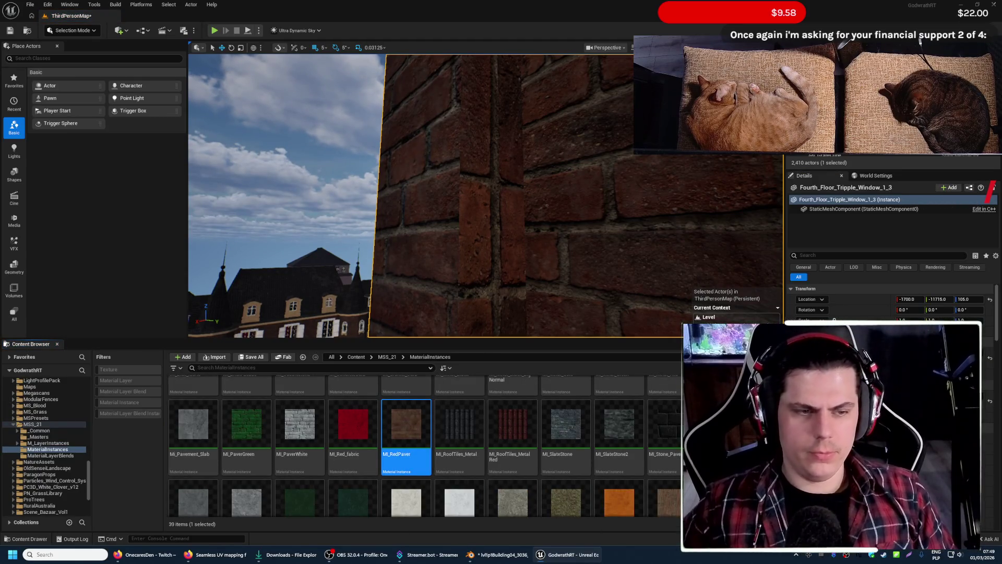
double_click(405, 423)
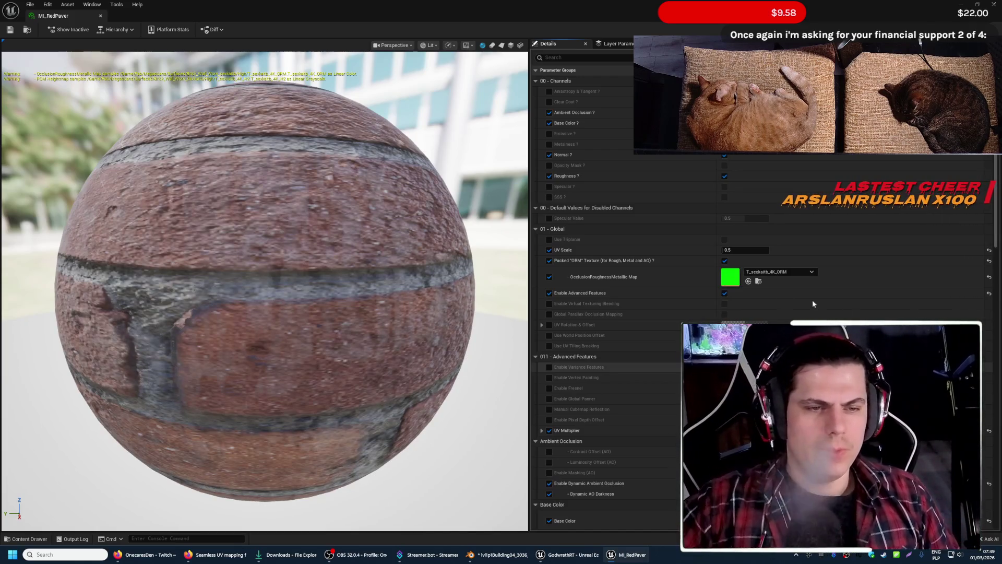
scroll(791, 315, down, 2)
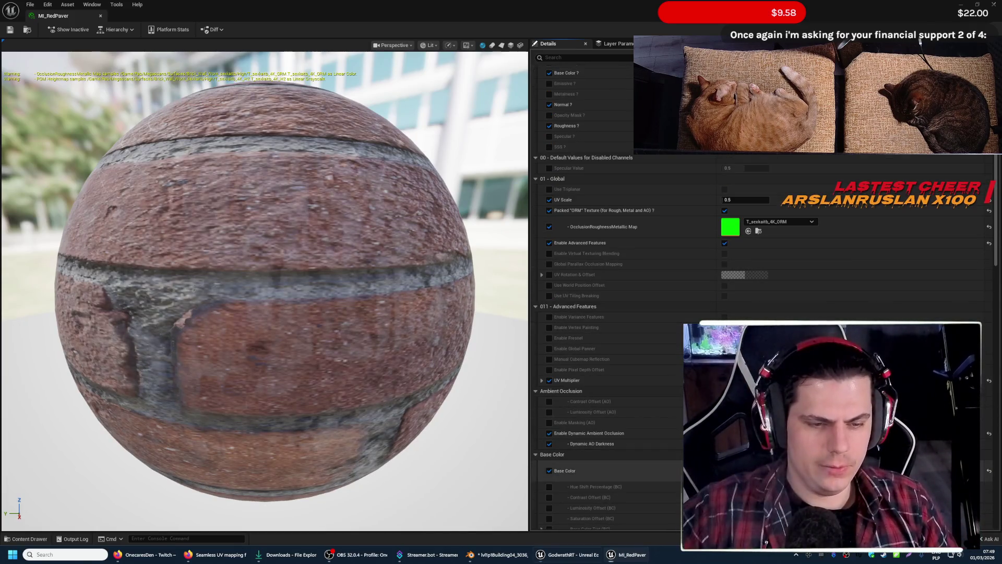
- Close the material editor and export texture T_sexkaitb_4K_B as a PNG to the desktop
key(alt+F4)
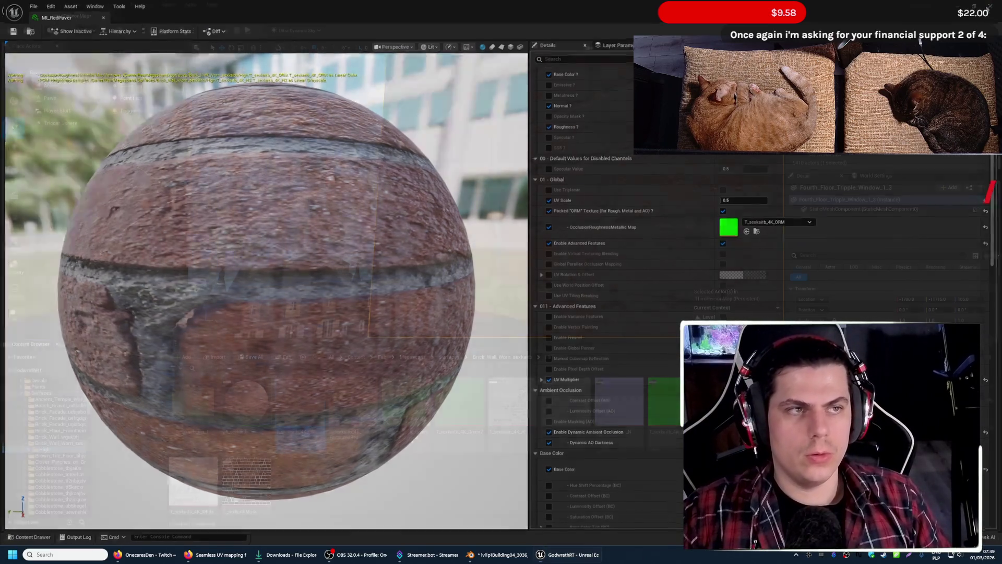
right_click(289, 413)
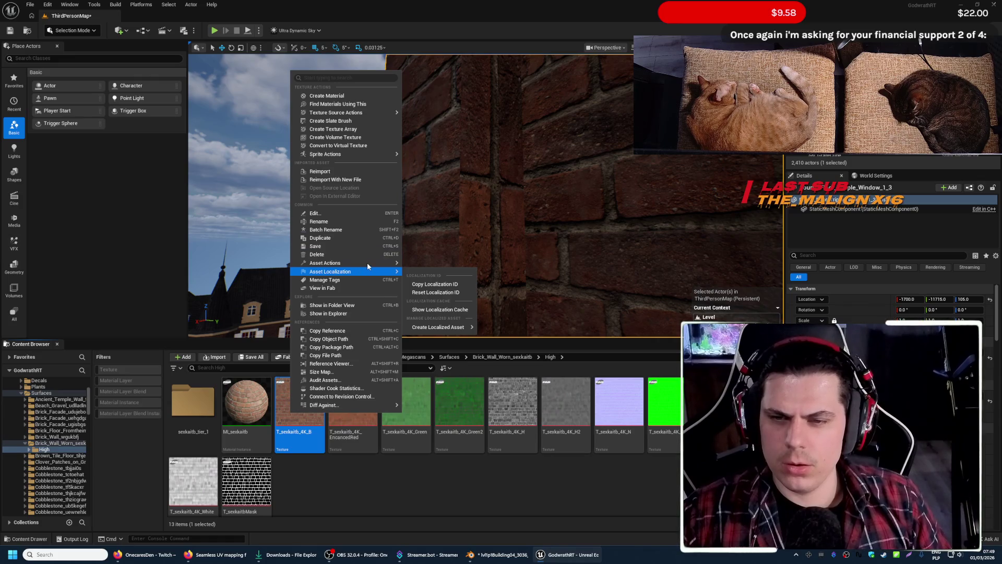
click(463, 313)
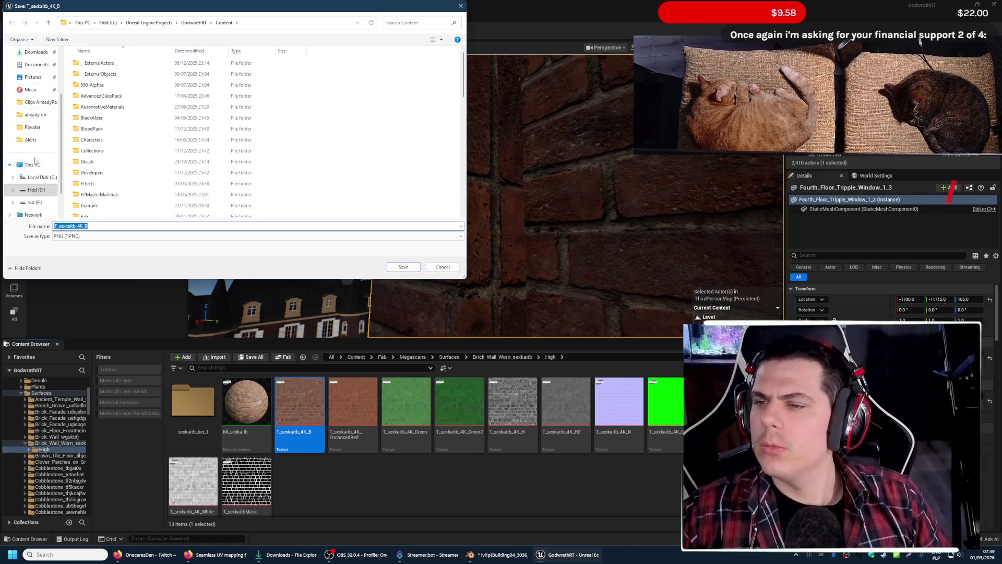
scroll(35, 118, up, 1)
click(33, 77)
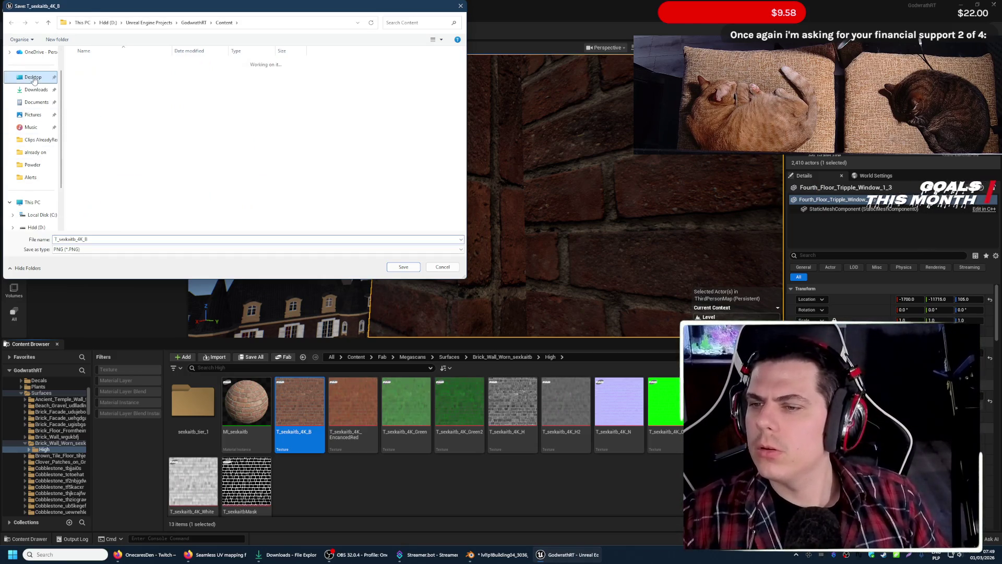
key(Return)
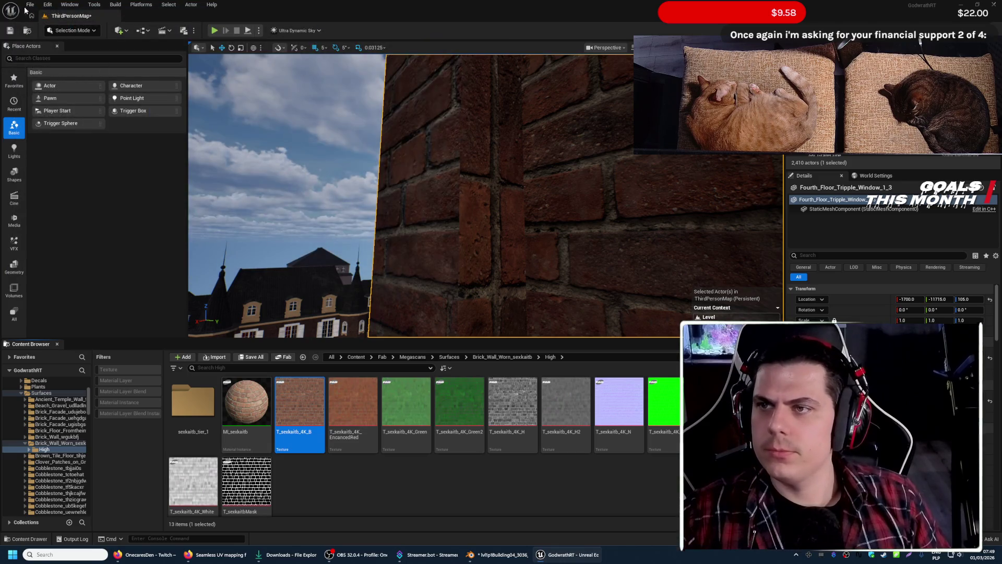
- Save all modified Unreal packages, then Alt-tab back to Blender's modelling workspace
click(25, 6)
click(75, 117)
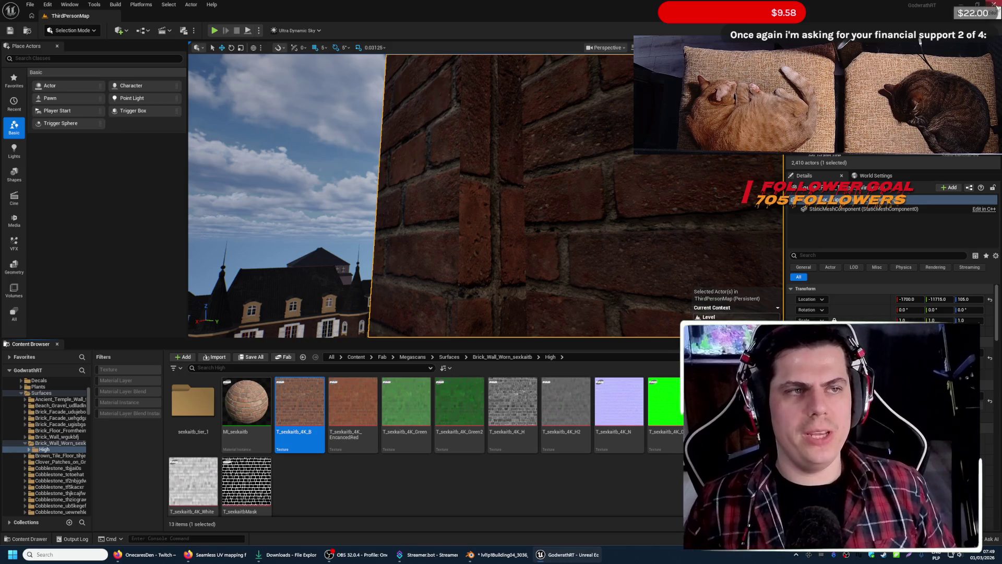
key(alt+Tab)
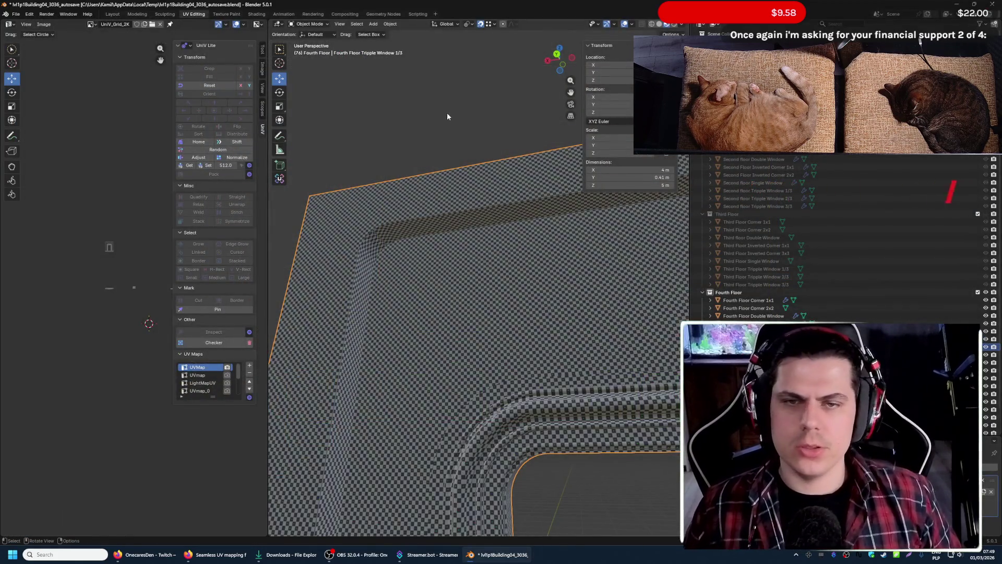
click(112, 13)
- Fly back from the building and enlarge Properties to reveal the window's material slot list
key(shift+grave)
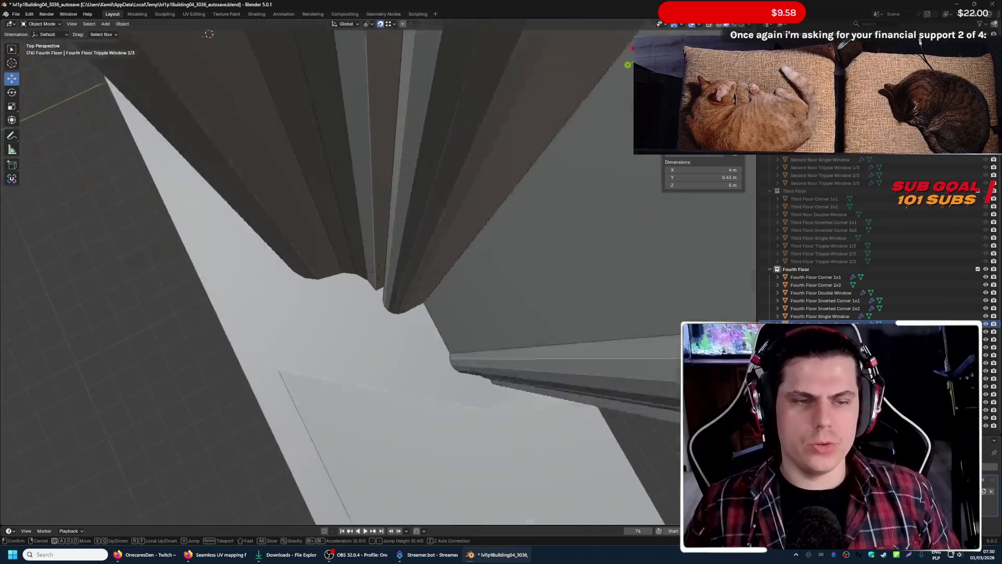
key(s)
click(507, 190)
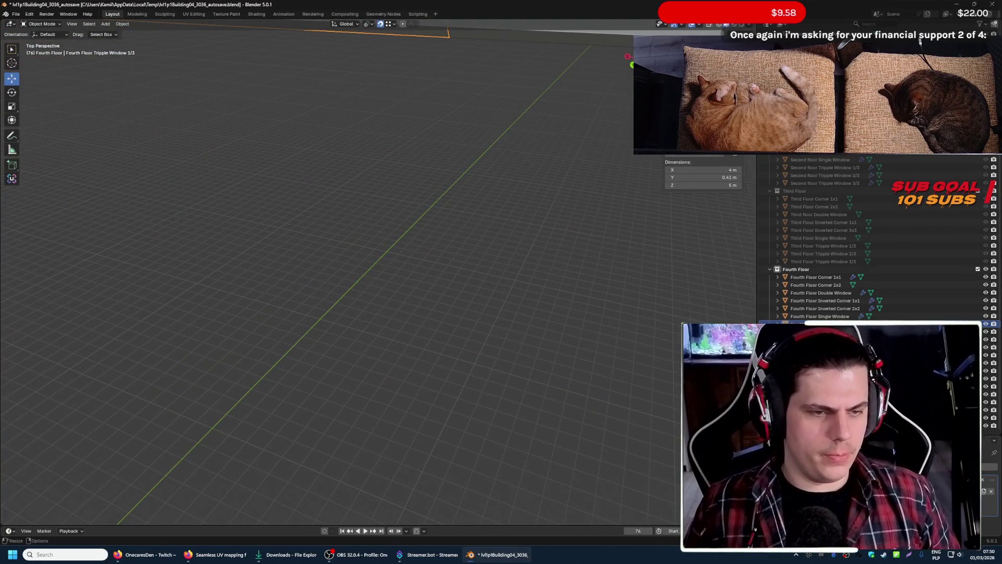
scroll(934, 303, down, 2)
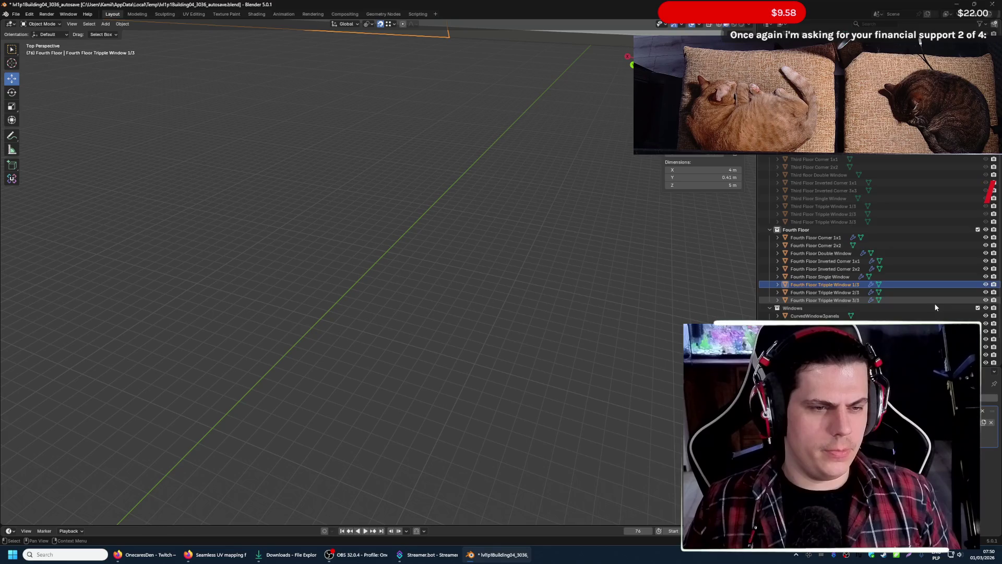
scroll(934, 303, down, 3)
scroll(878, 235, up, 3)
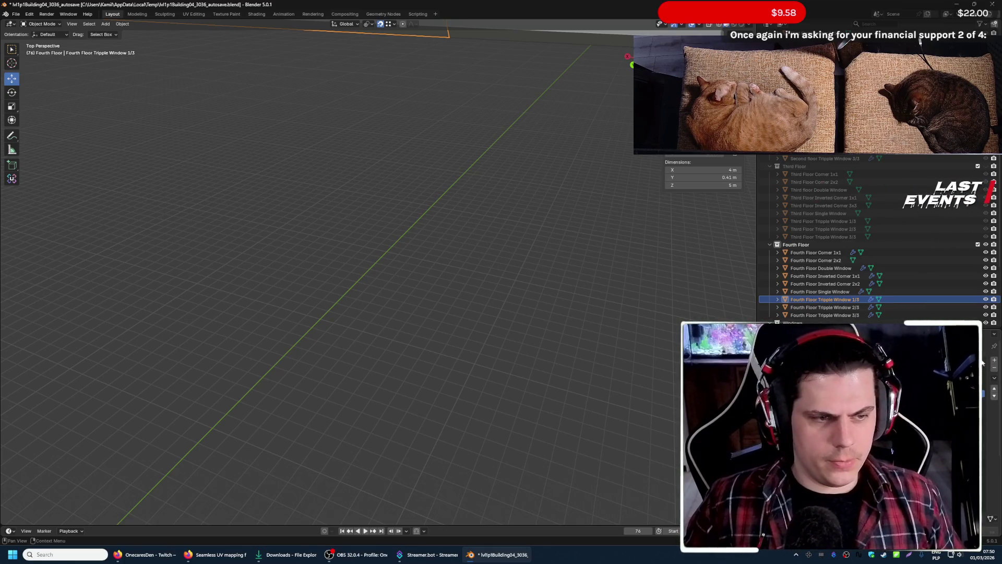
scroll(986, 447, down, 5)
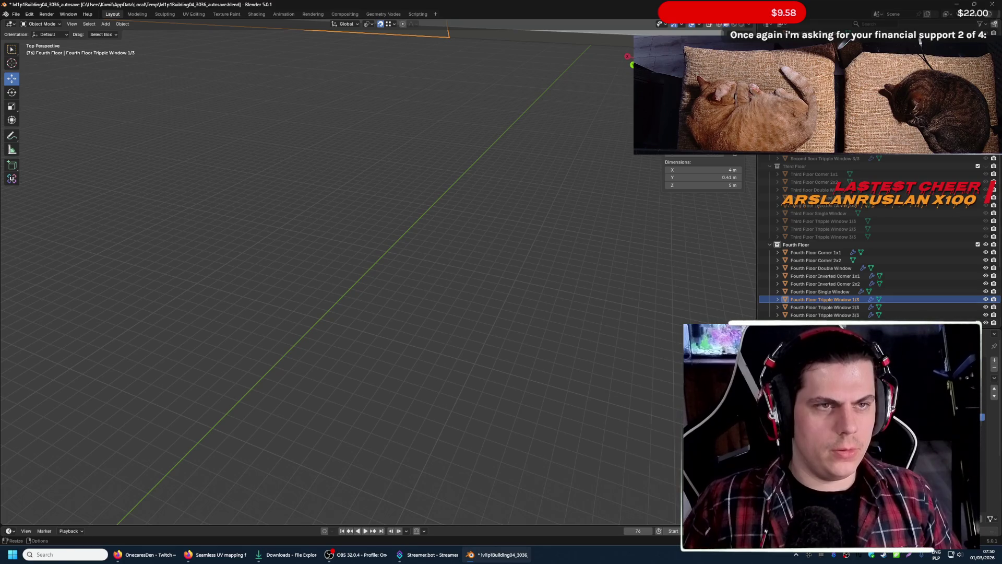
drag(878, 322, 877, 239)
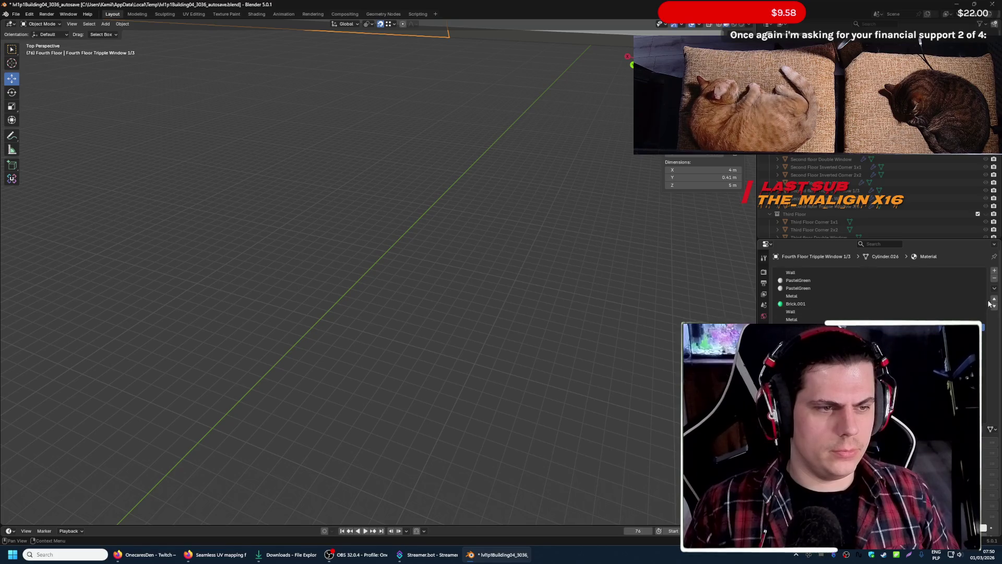
- Pick the Wall material slot without renaming it and check the properties tab options
double_click(791, 272)
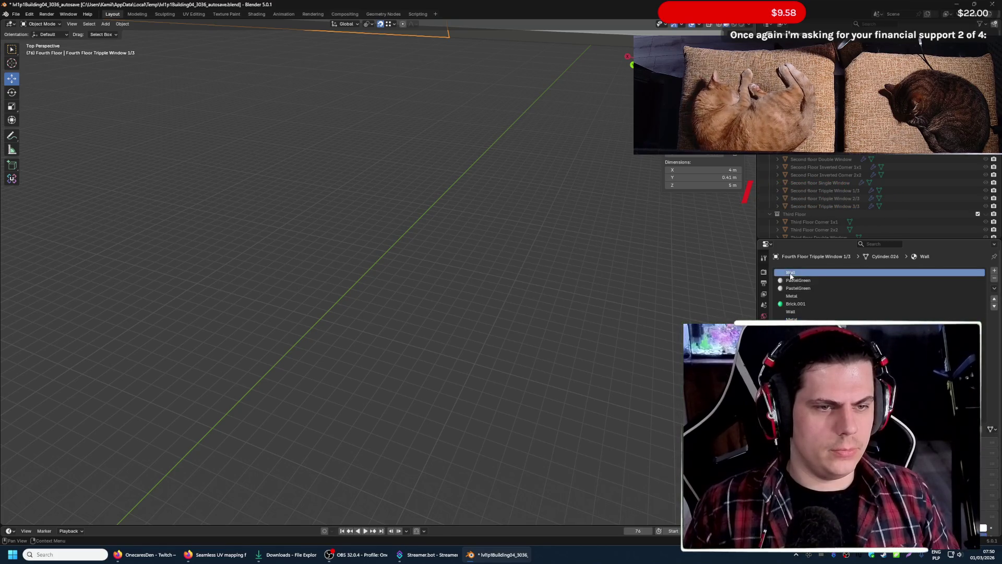
key(Return)
scroll(861, 274, down, 2)
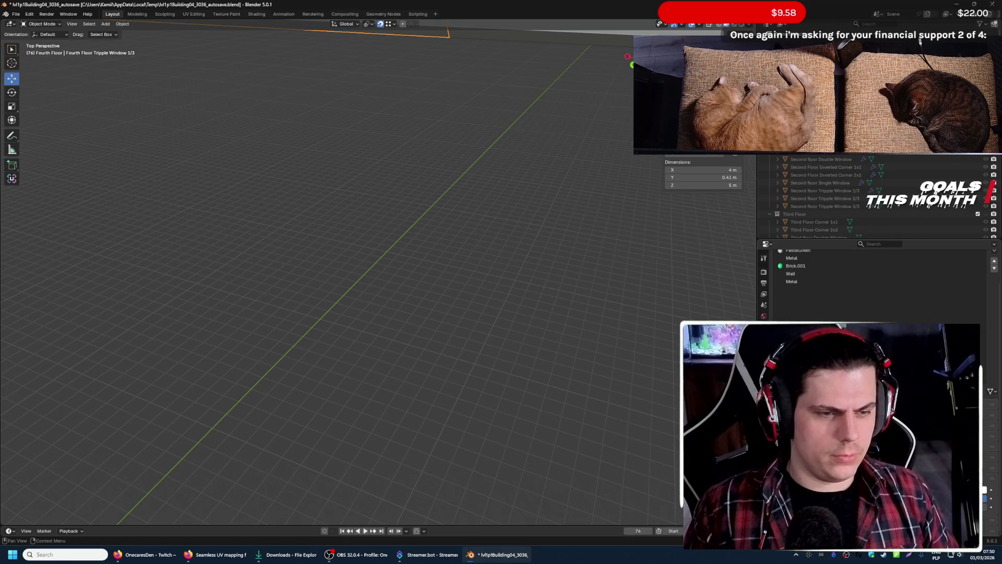
scroll(888, 300, up, 2)
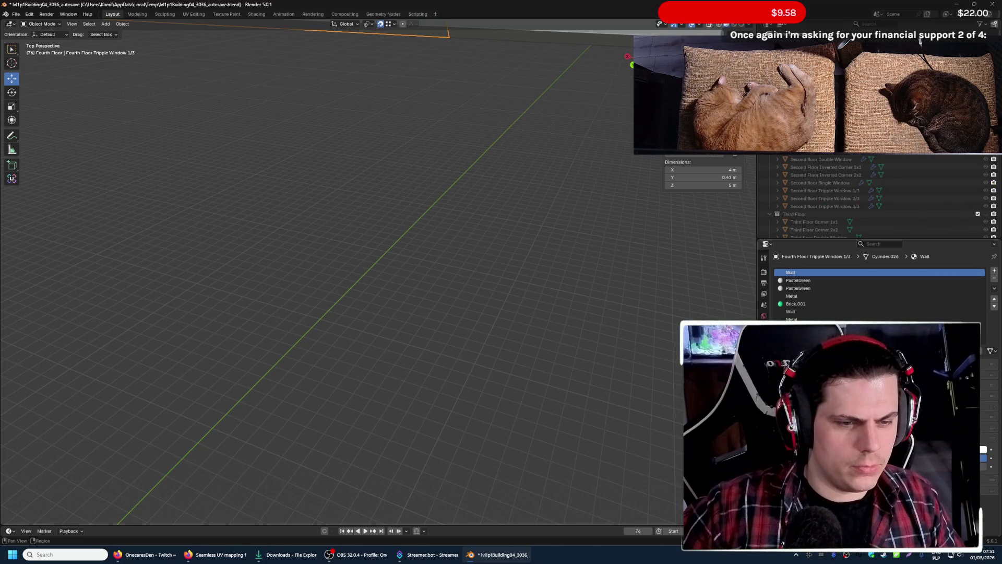
right_click(763, 262)
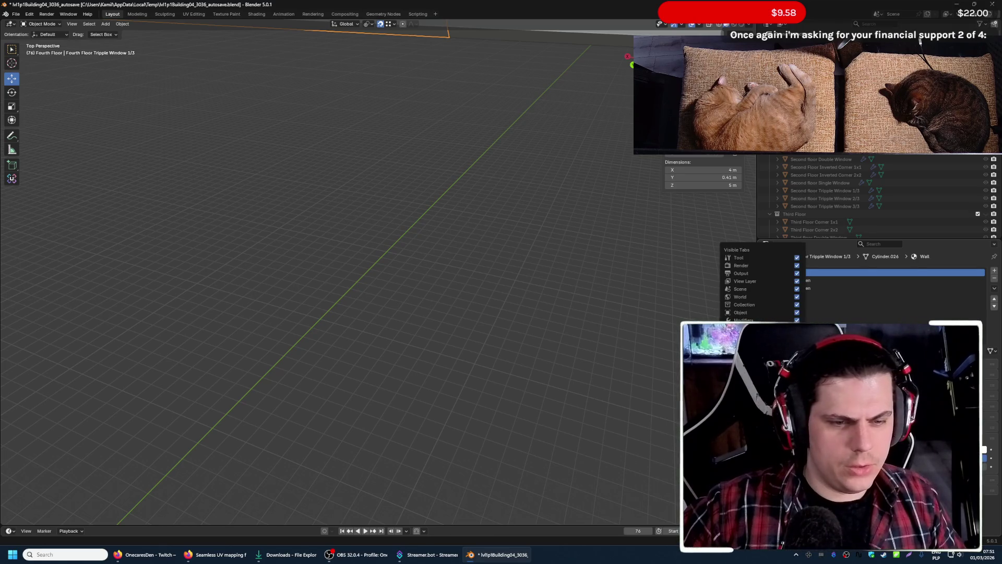
shift+middle_drag(363, 131, 363, 131)
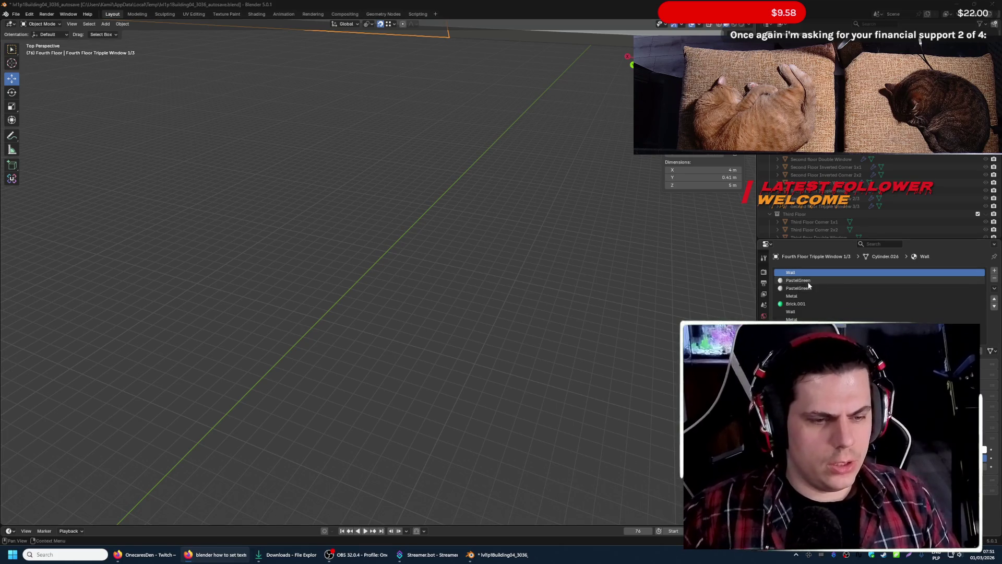
key(alt+Tab)
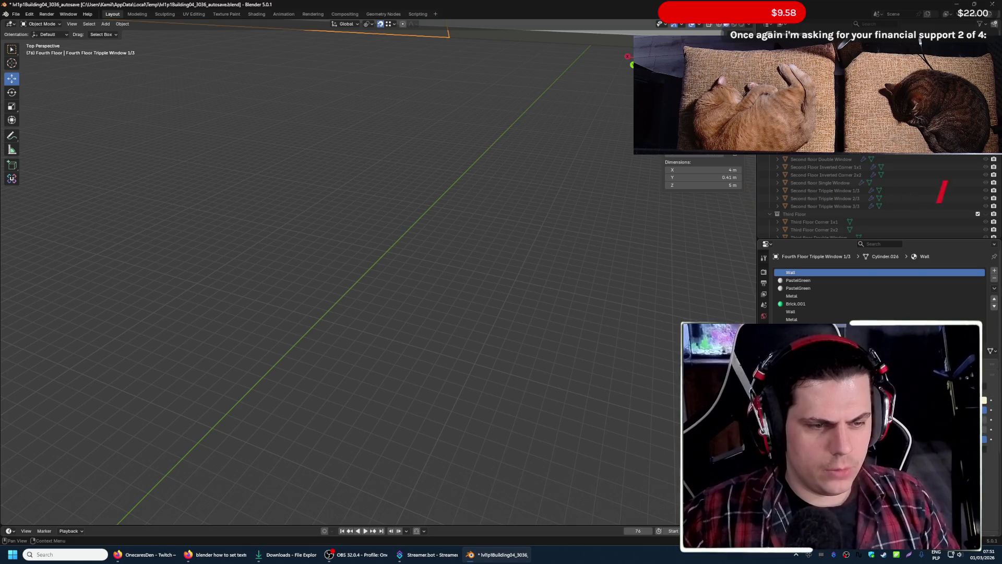
- Pan over to the building wall, toggle X-ray with Alt+Z and switch to UV Editing
key(shift+a)
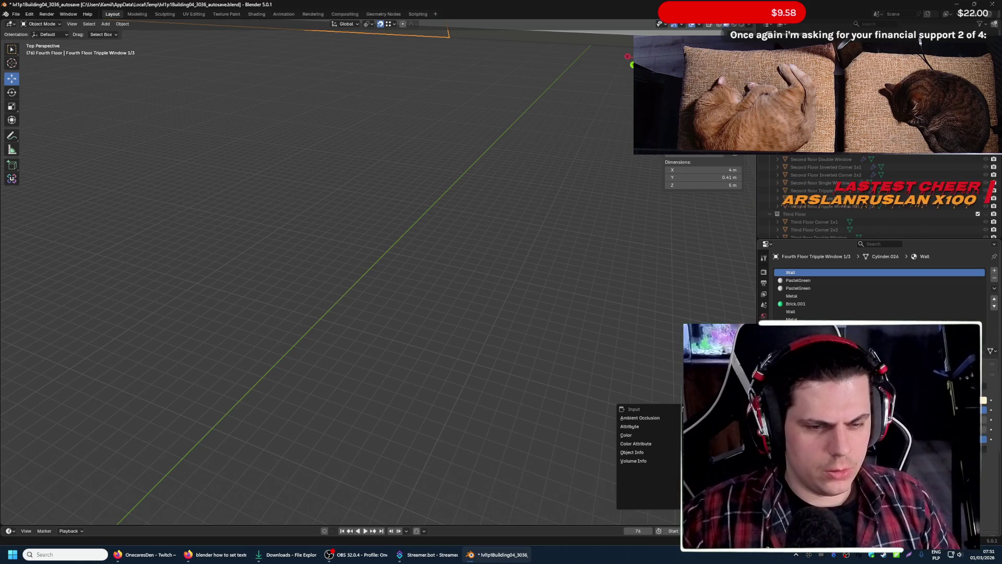
key(Escape)
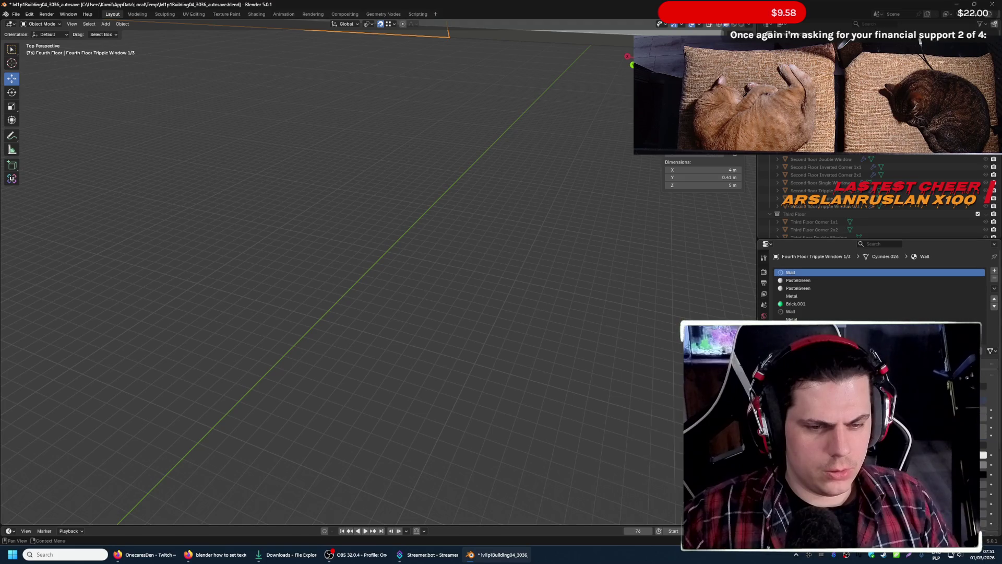
middle_drag(668, 324, 593, 222)
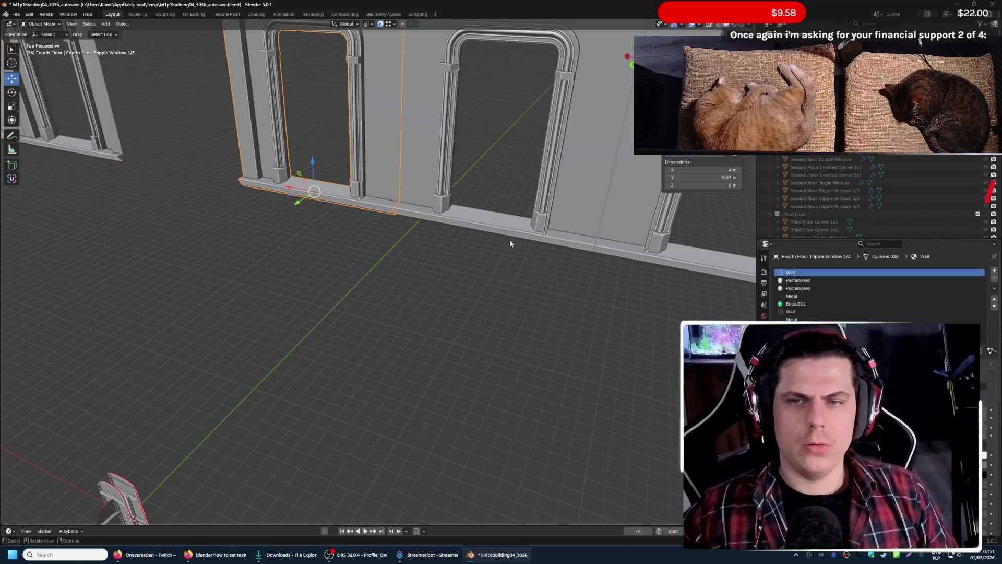
key(alt+z)
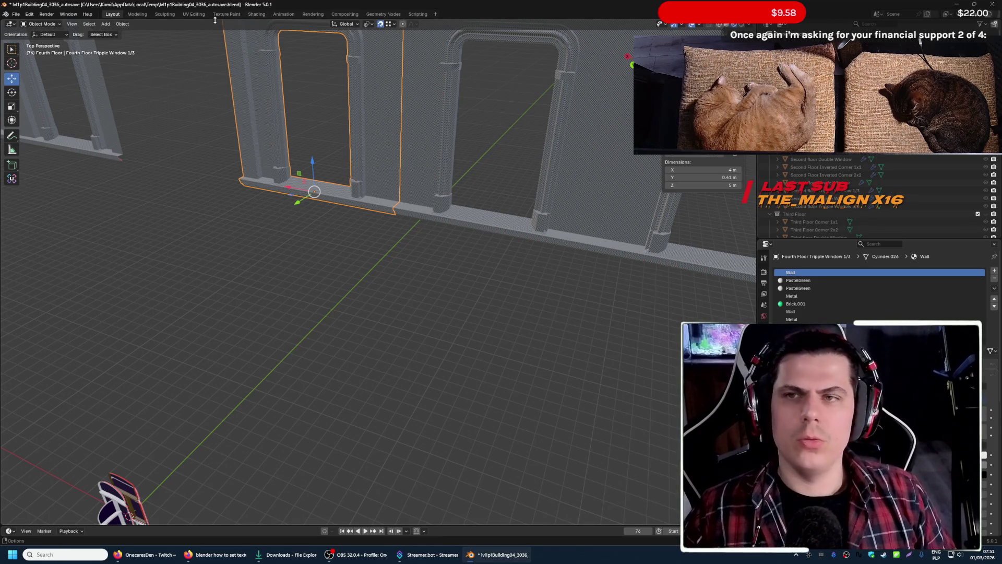
click(195, 14)
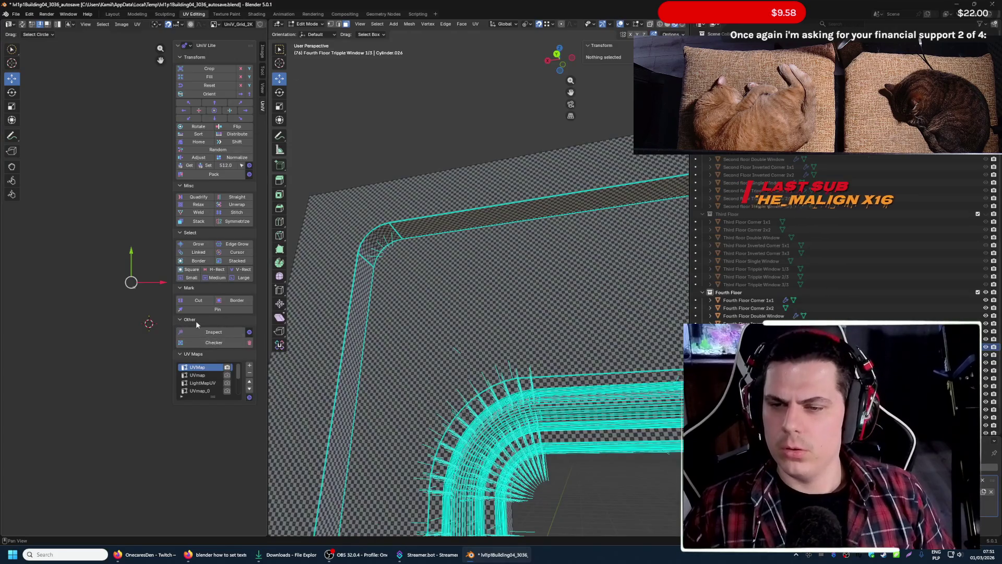
- Remove the UV Lite checker texture and toggle viewport shading modes with the full arch in view
click(213, 343)
key(shift+grave)
key(s)
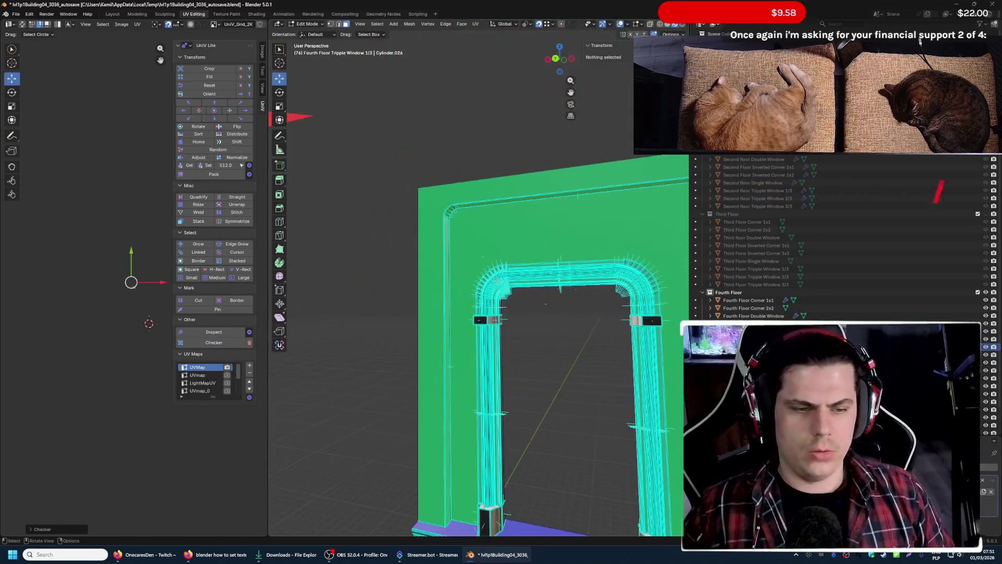
click(479, 275)
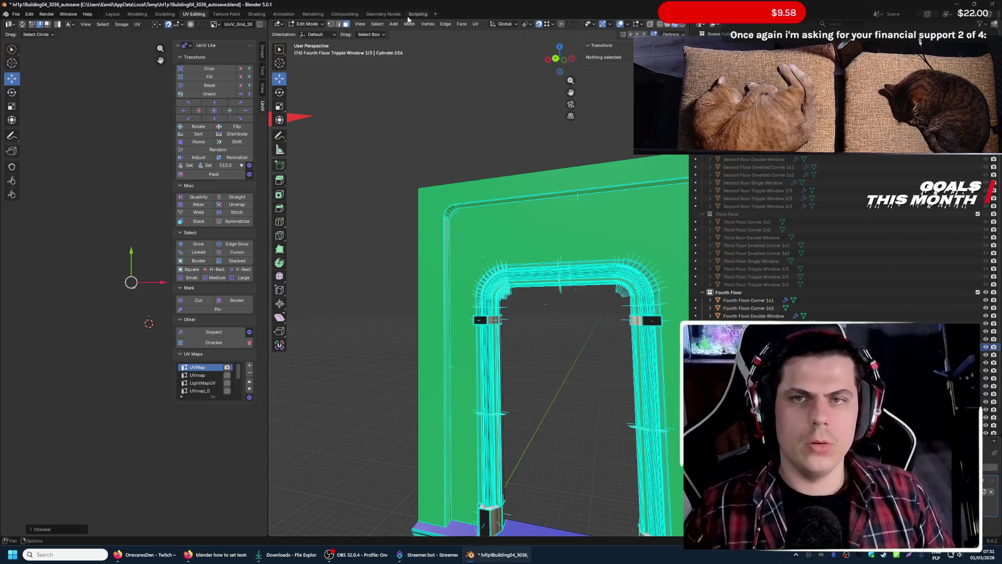
click(669, 25)
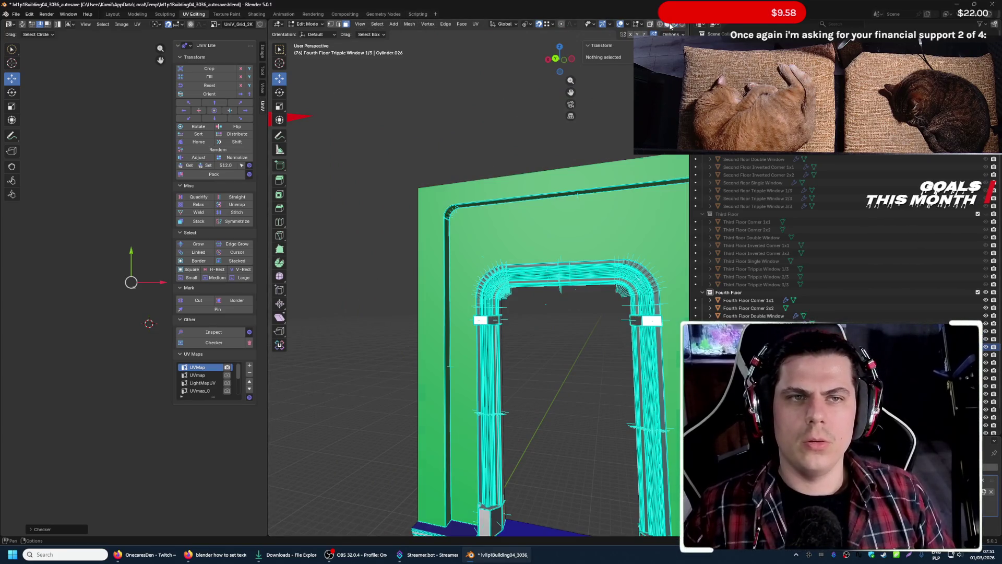
click(686, 26)
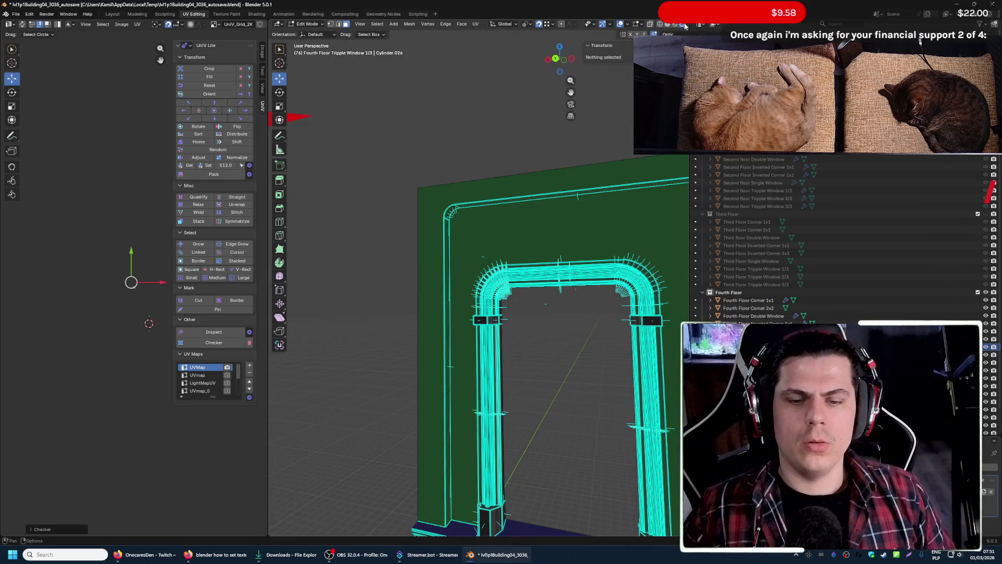
click(671, 25)
click(684, 25)
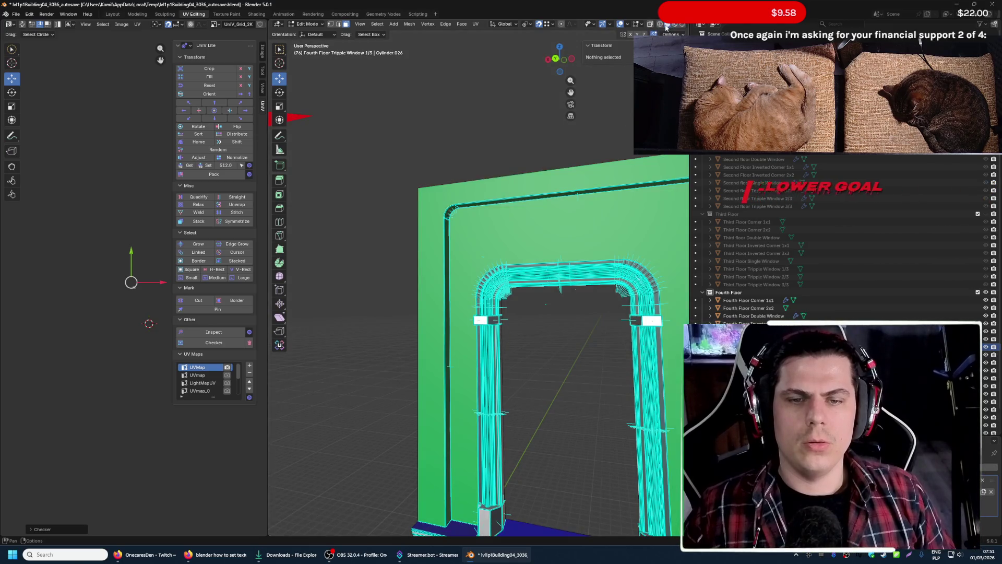
- Fly in close to a pillar base to inspect it, then return to the Layout workspace
key(shift+grave)
key(w)
click(479, 276)
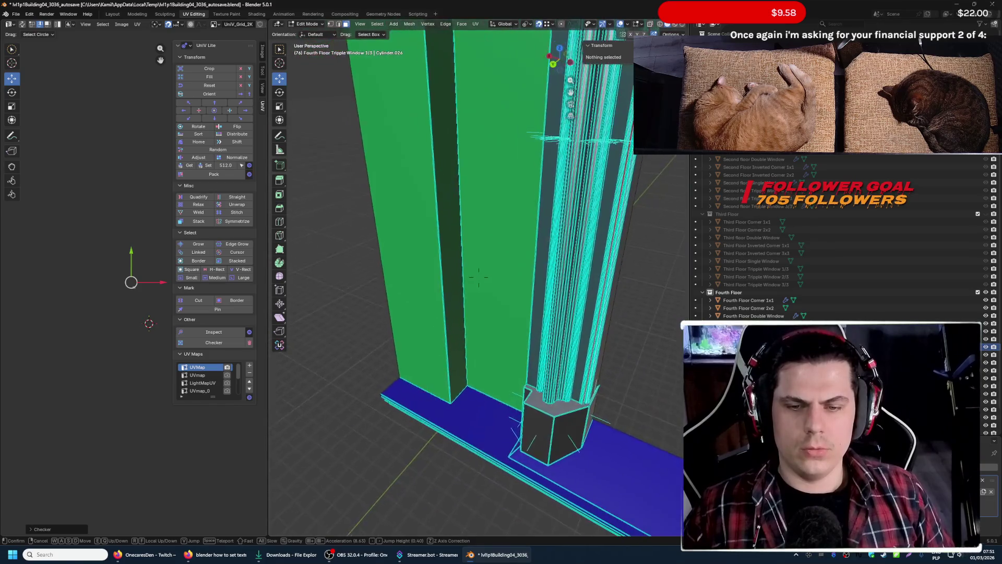
shift+middle_drag(479, 275, 683, 32)
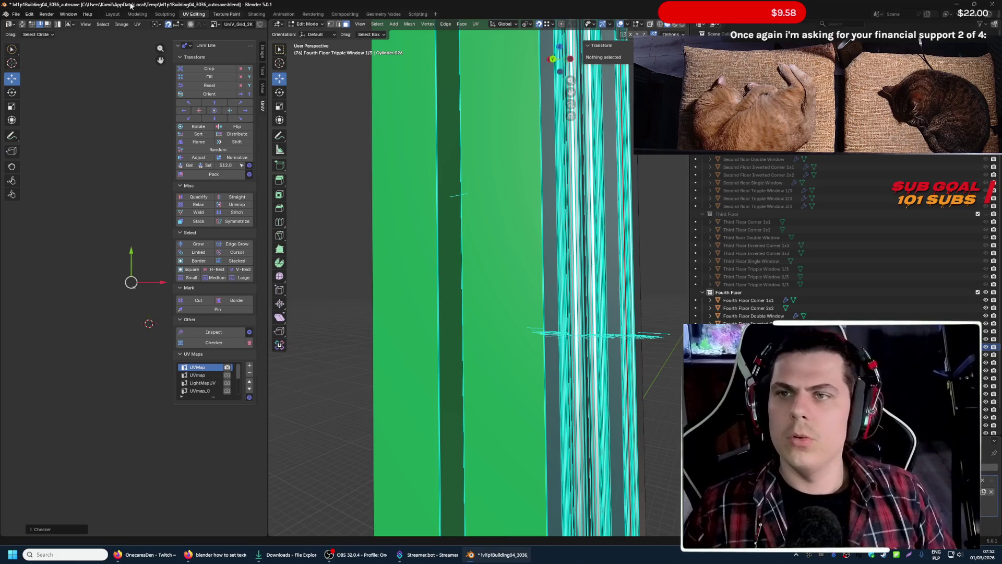
click(111, 13)
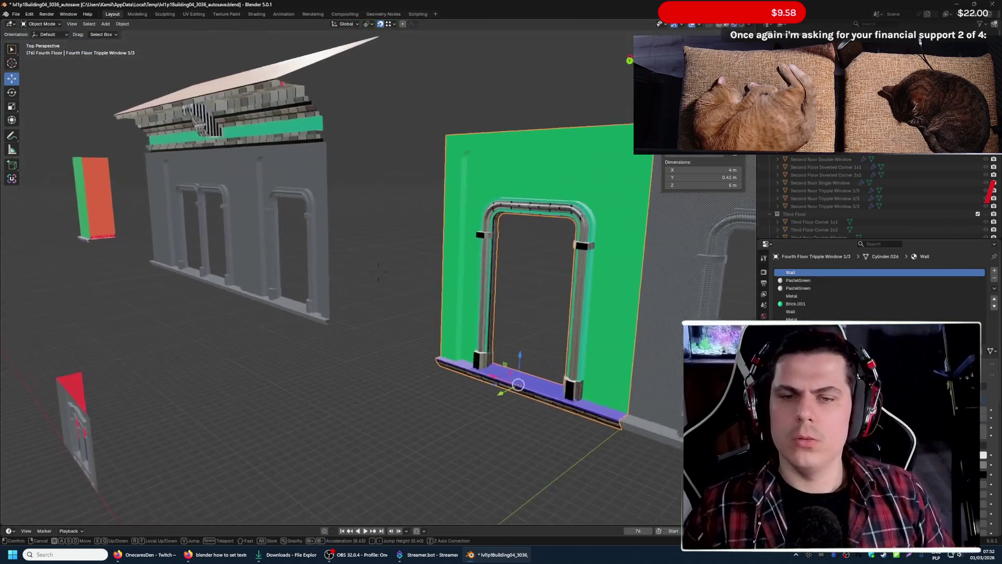
- Walk-navigate around the building until the triple window's doorway frame is in view
middle_drag(329, 298, 378, 271)
scroll(378, 271, up, 3)
key(s)
key(w)
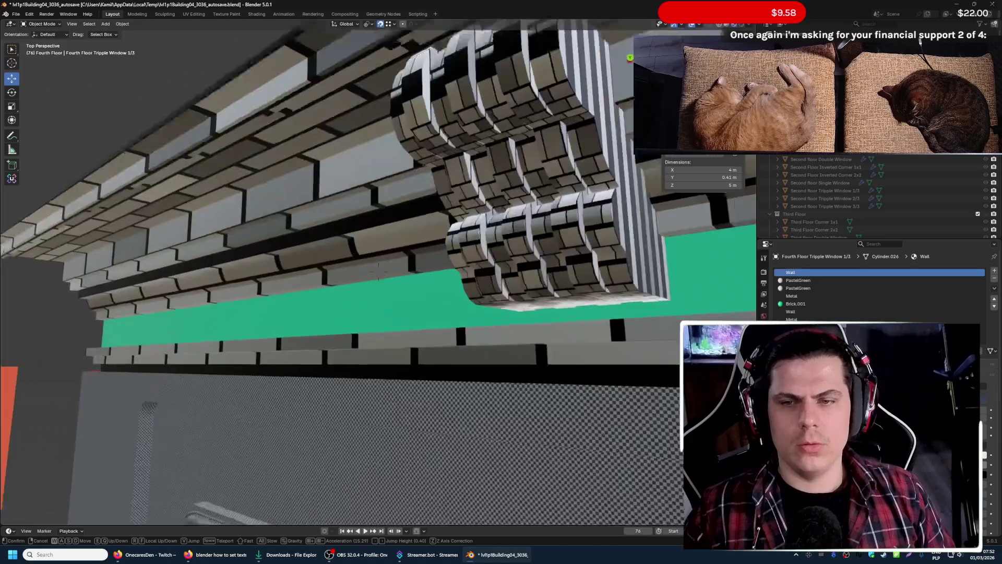
key(s)
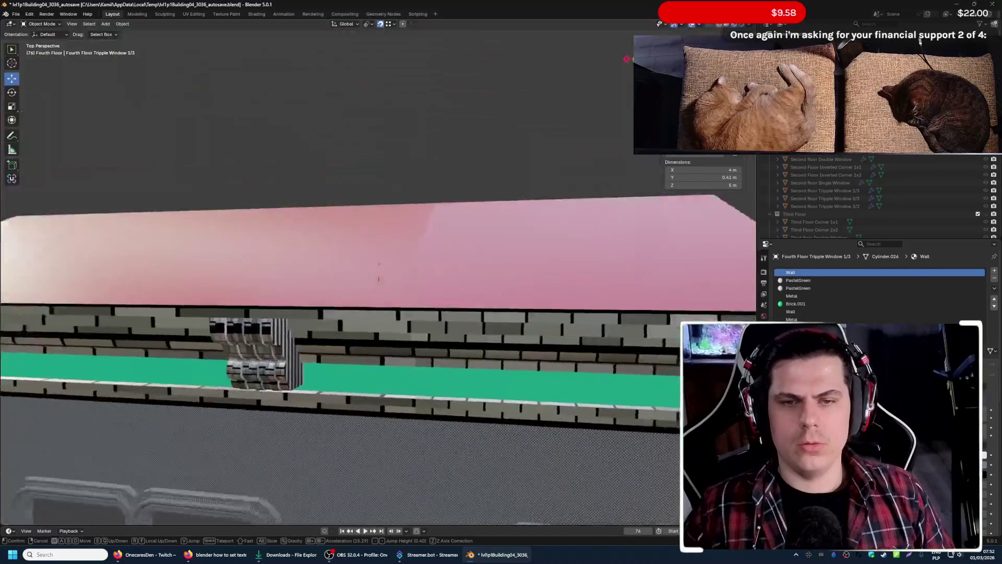
key(w)
key(s)
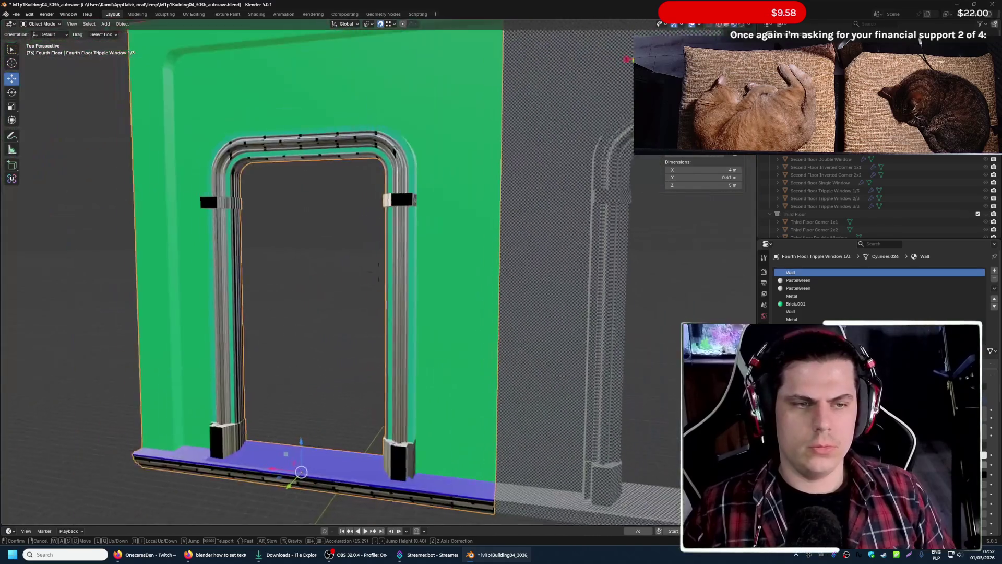
key(s)
click(372, 130)
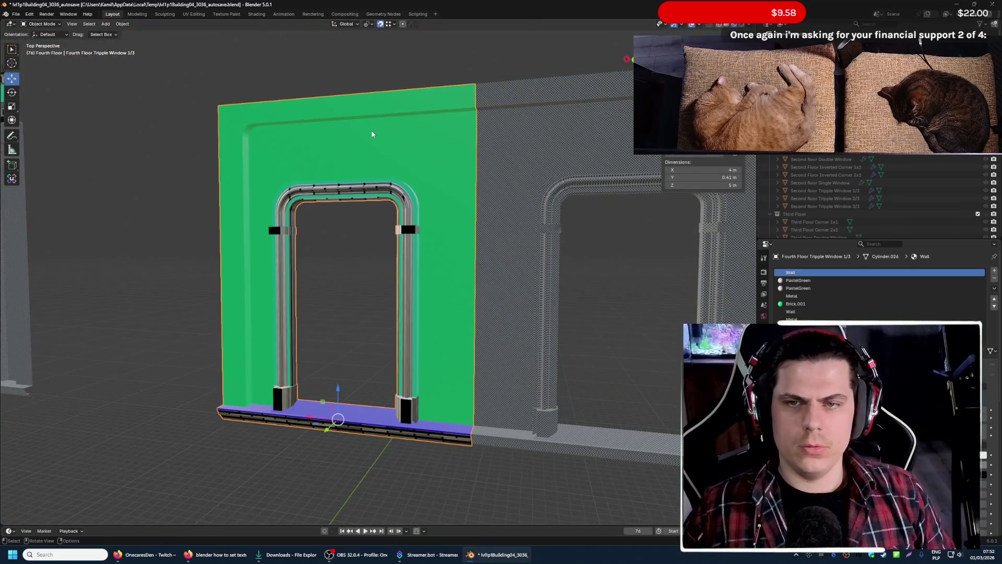
- Select the inner Brick.001 wall face in Edit Mode and bring up the image picker for its texture
key(Tab)
click(400, 153)
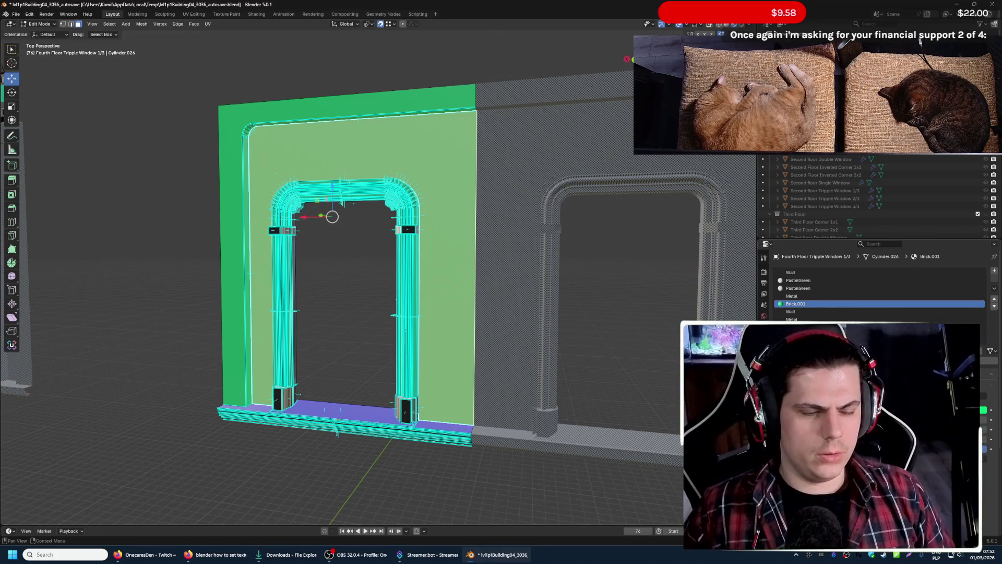
key(shift+a)
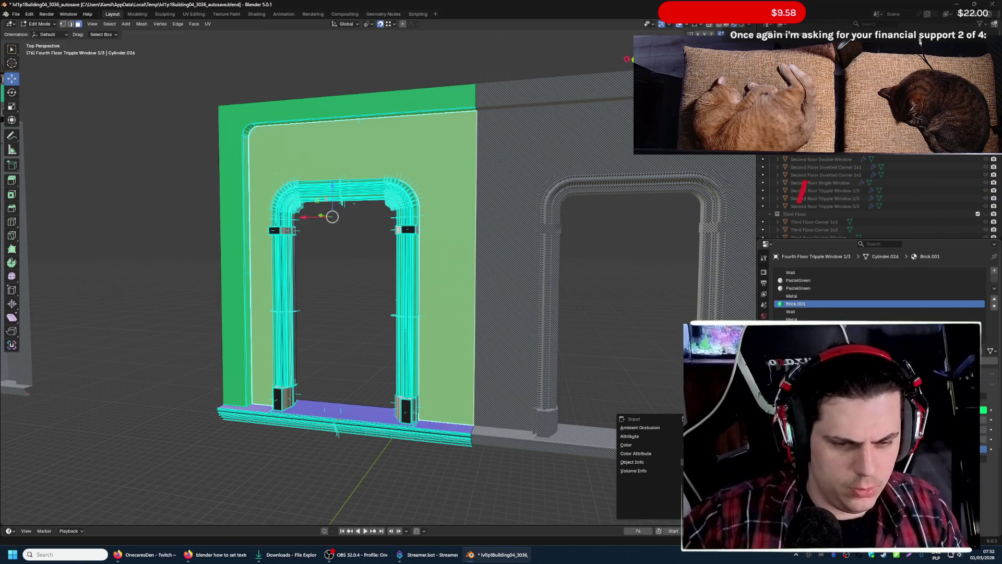
key(Escape)
key(shift)
key(alt+o)
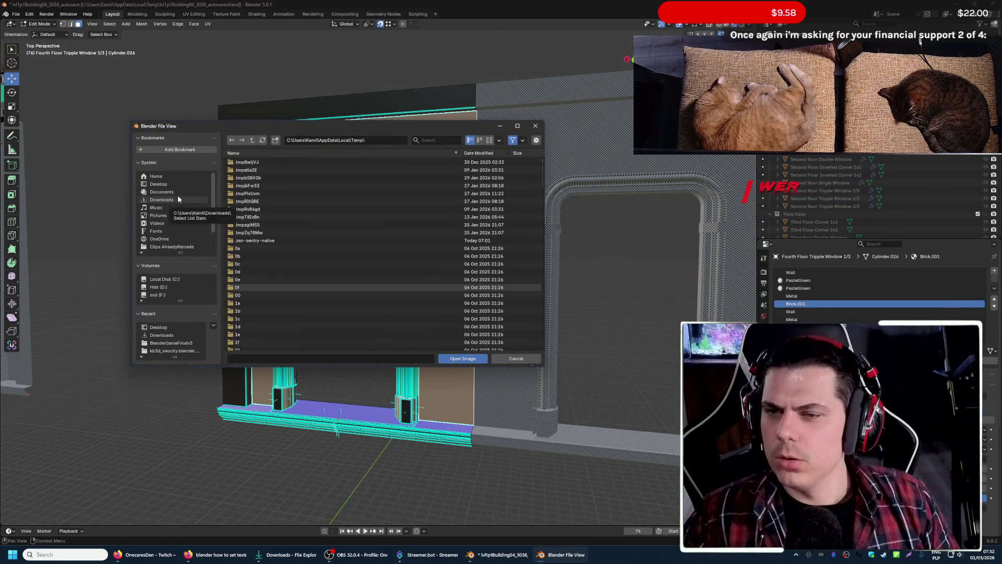
- Load T_sexkaitb_4K_B.PNG from the Desktop as the wall's brick texture
click(183, 183)
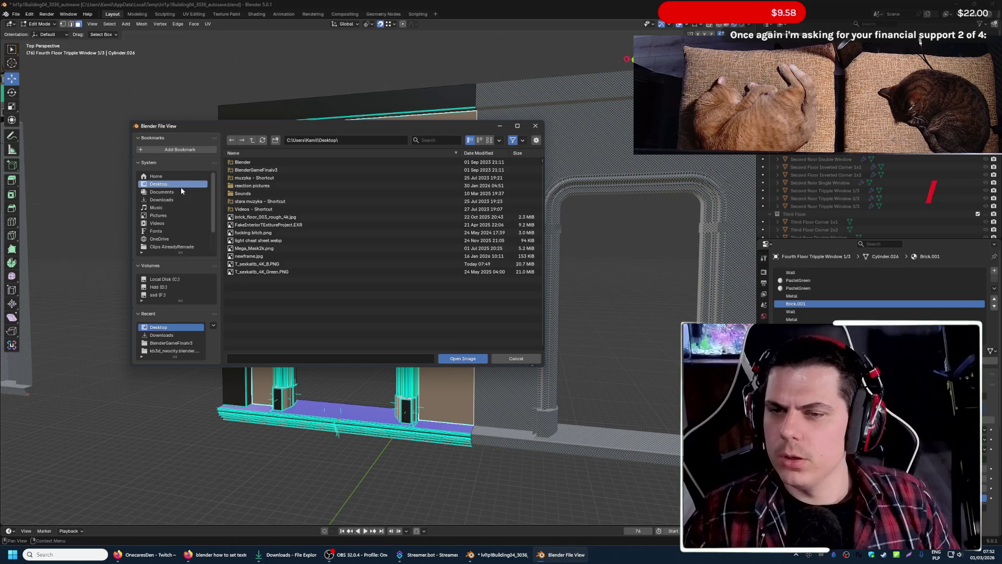
click(296, 266)
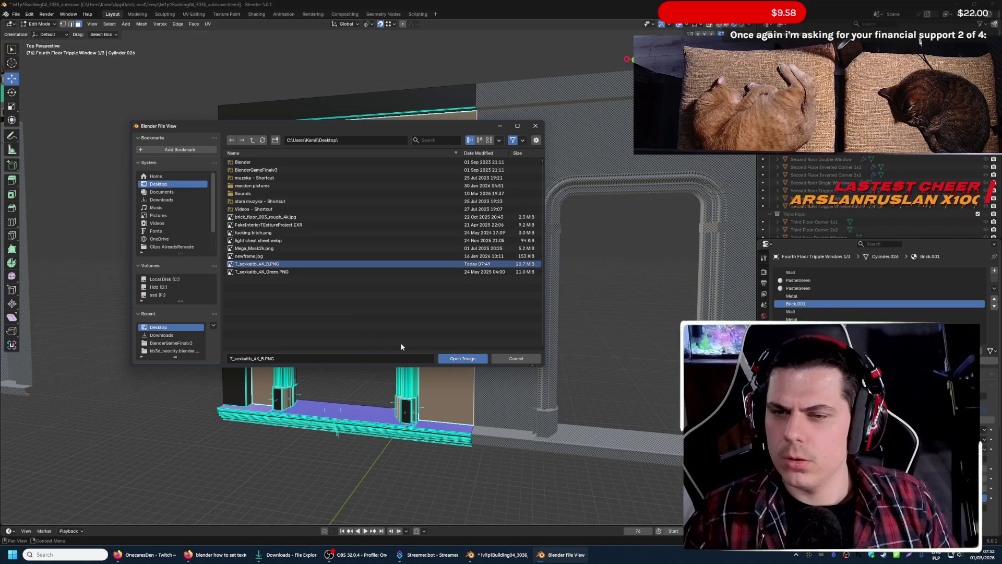
click(460, 359)
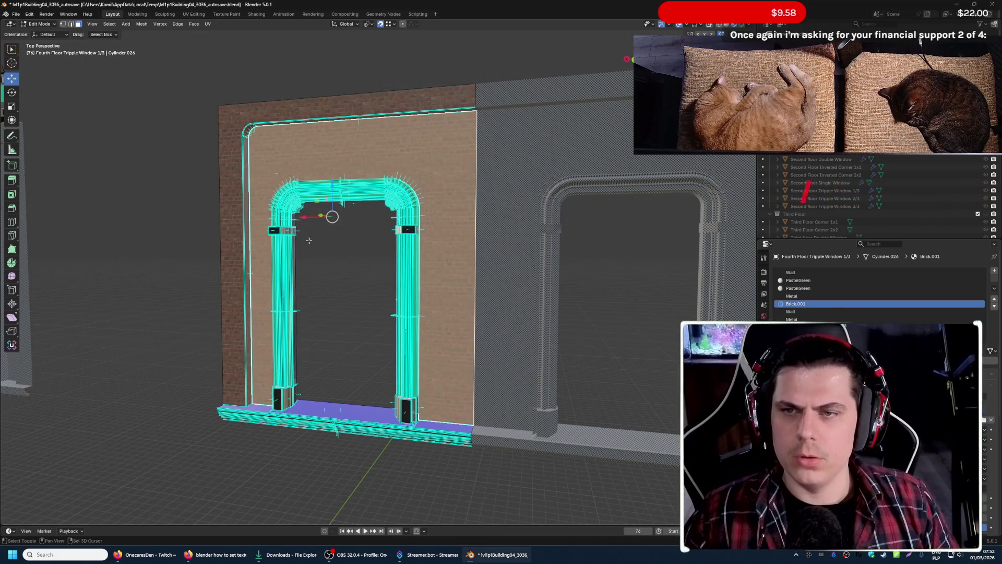
scroll(309, 241, down, 3)
scroll(308, 241, up, 10)
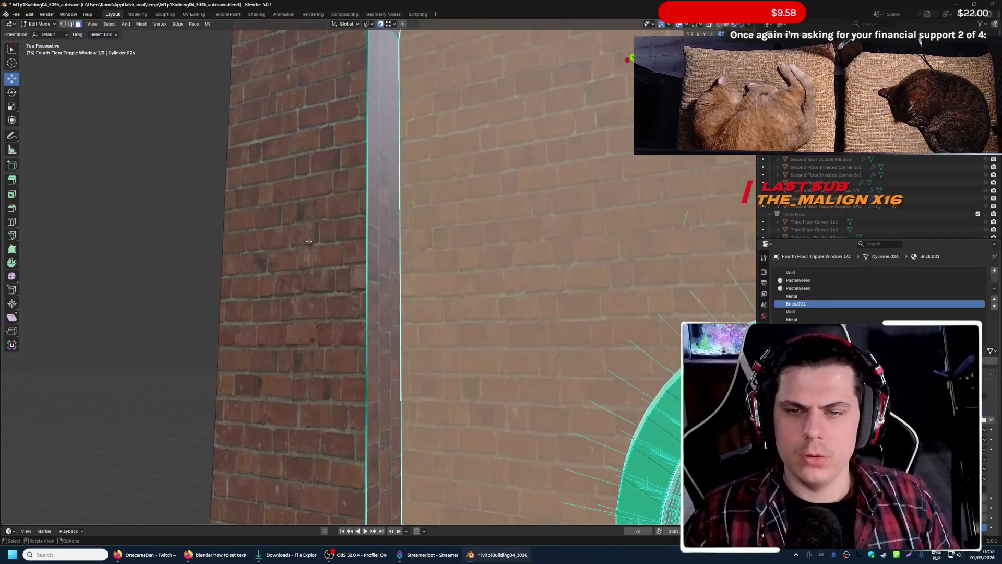
- Return to Object Mode and fly in close to the brick door frame
key(Tab)
key(shift+grave)
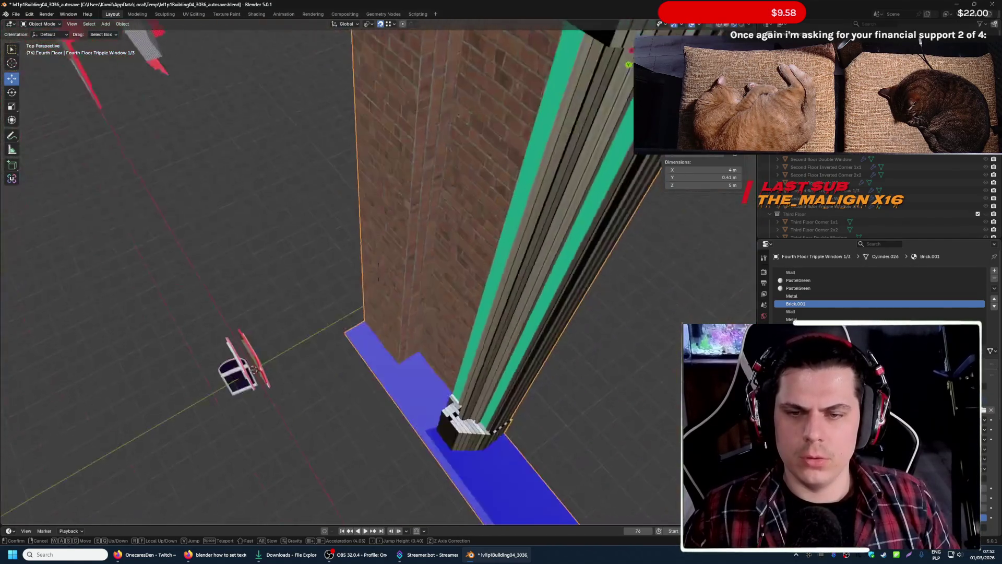
key(w)
click(333, 274)
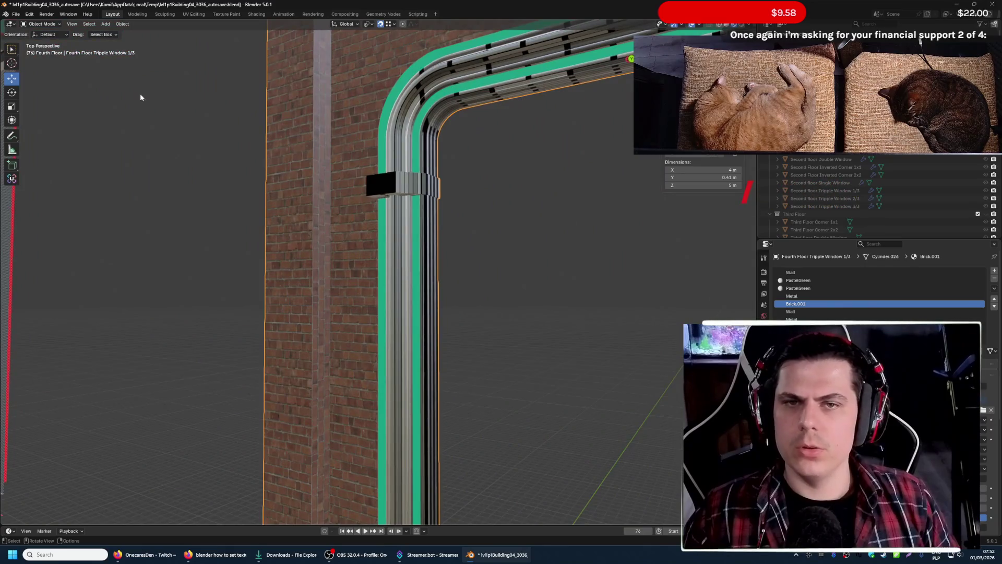
- Save the building file and orbit out to view the whole door frame
click(16, 14)
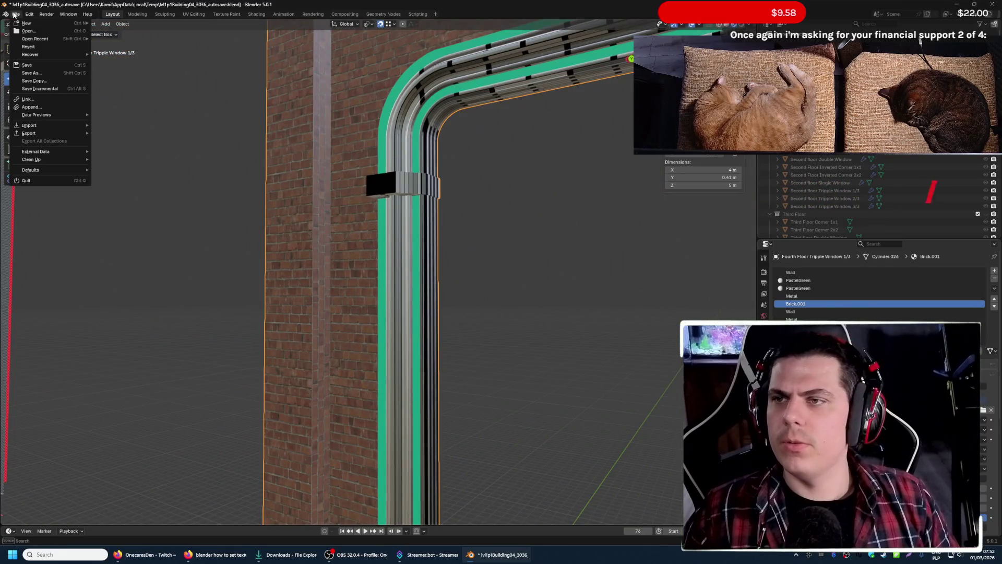
click(31, 70)
middle_drag(456, 316, 275, 215)
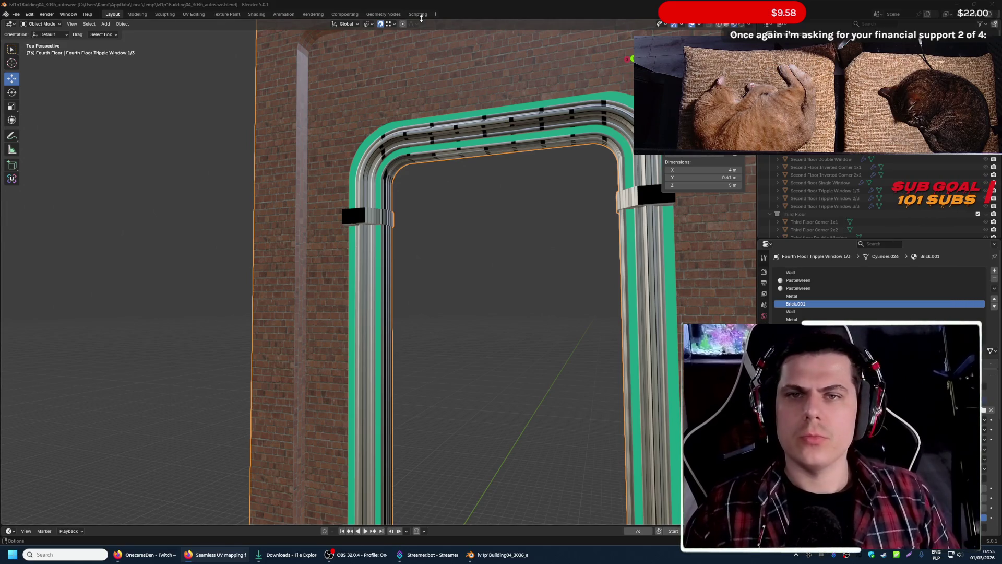
click(367, 116)
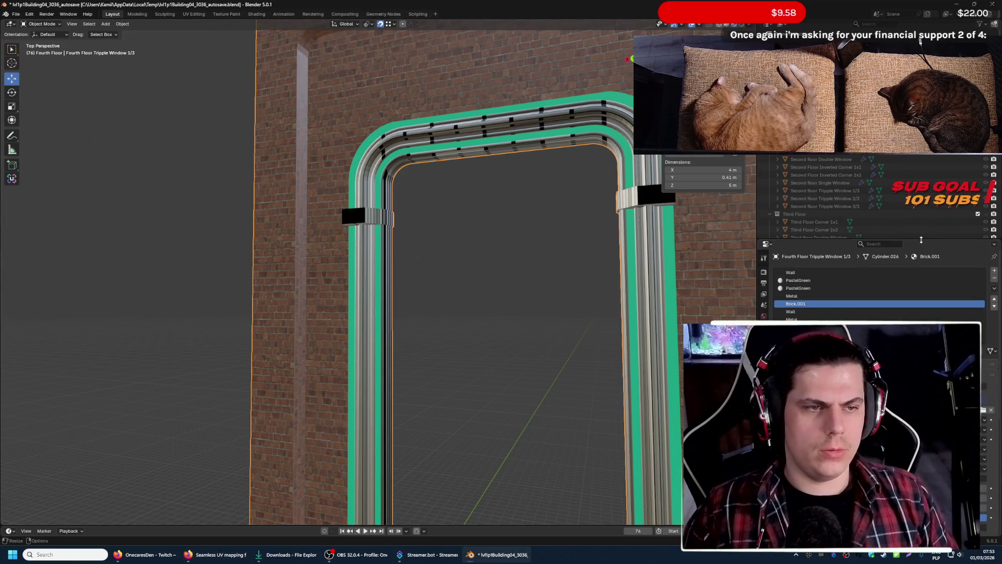
- Switch to the Scripting workspace and discard the old script text
drag(921, 240, 921, 423)
click(417, 13)
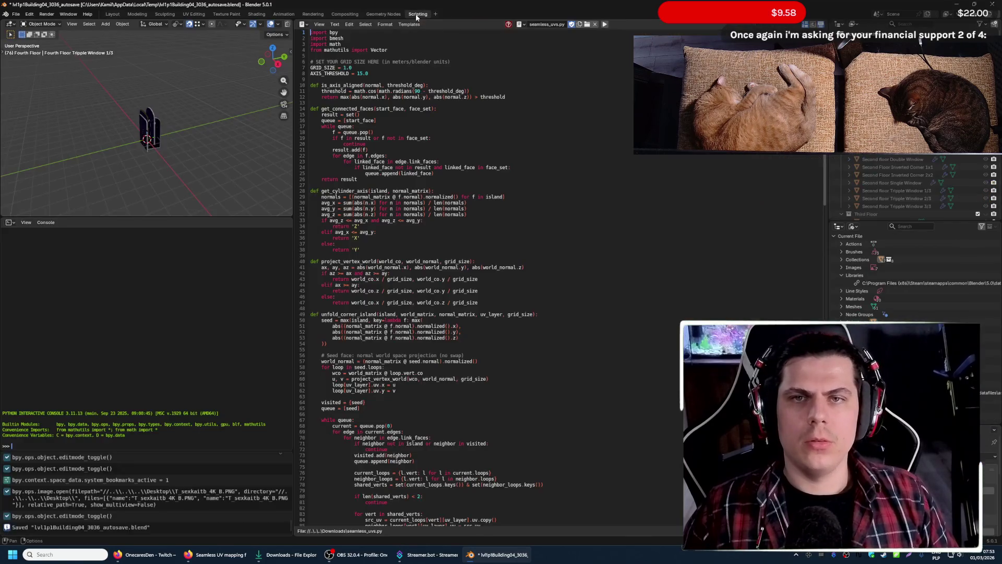
click(583, 36)
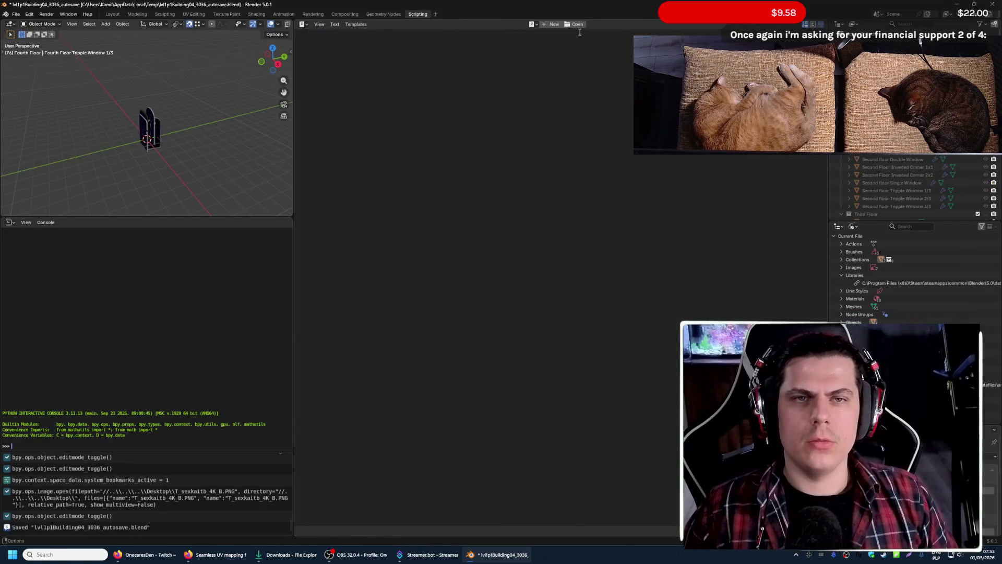
click(574, 24)
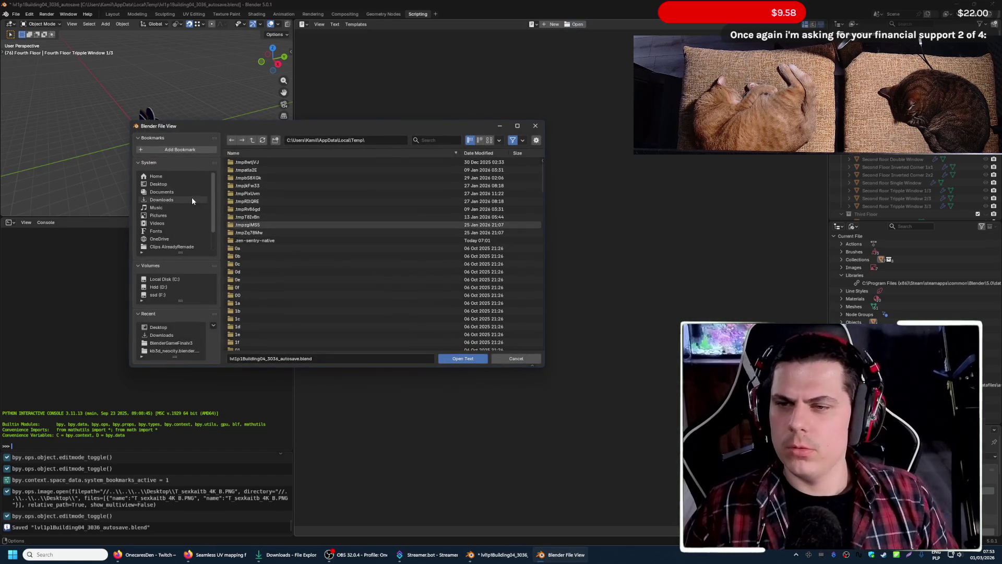
- Load seamless_uvs.py from Downloads and run it on the window meshes
click(174, 201)
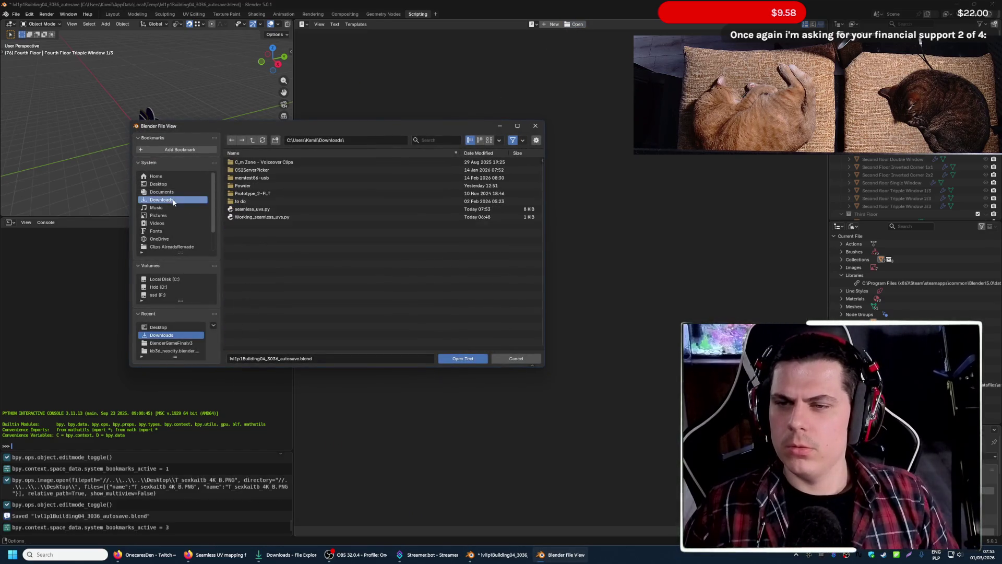
click(280, 210)
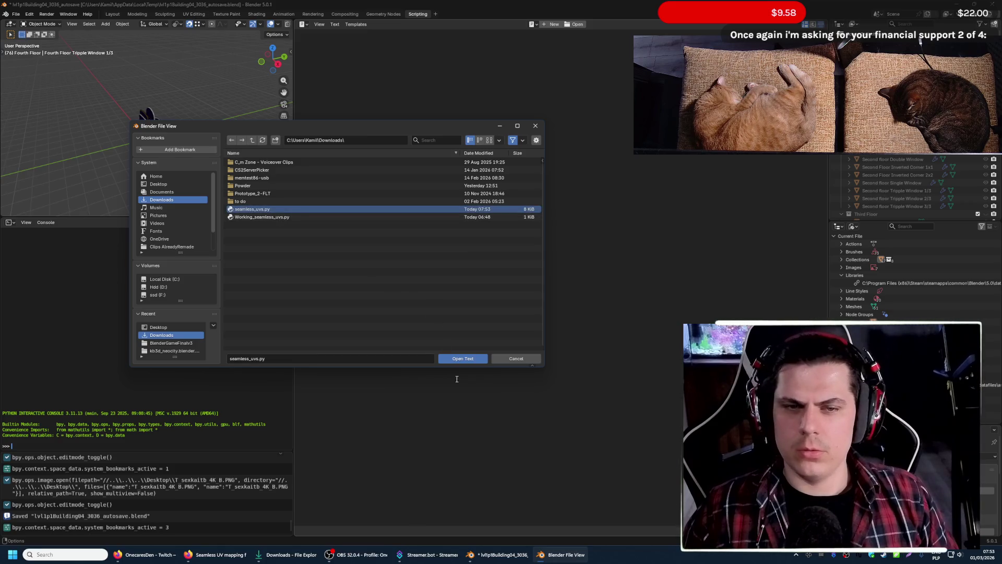
click(462, 358)
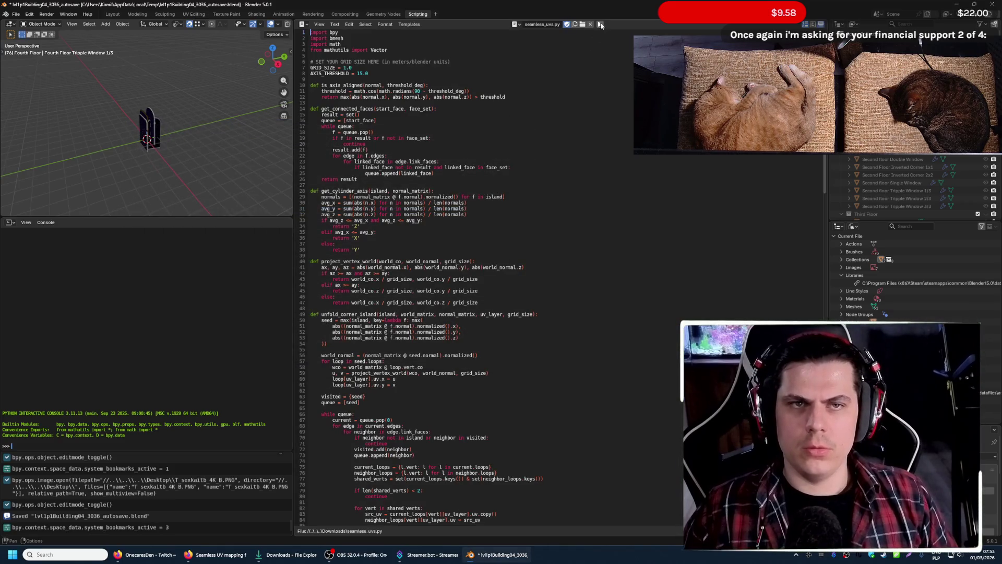
key(alt+p)
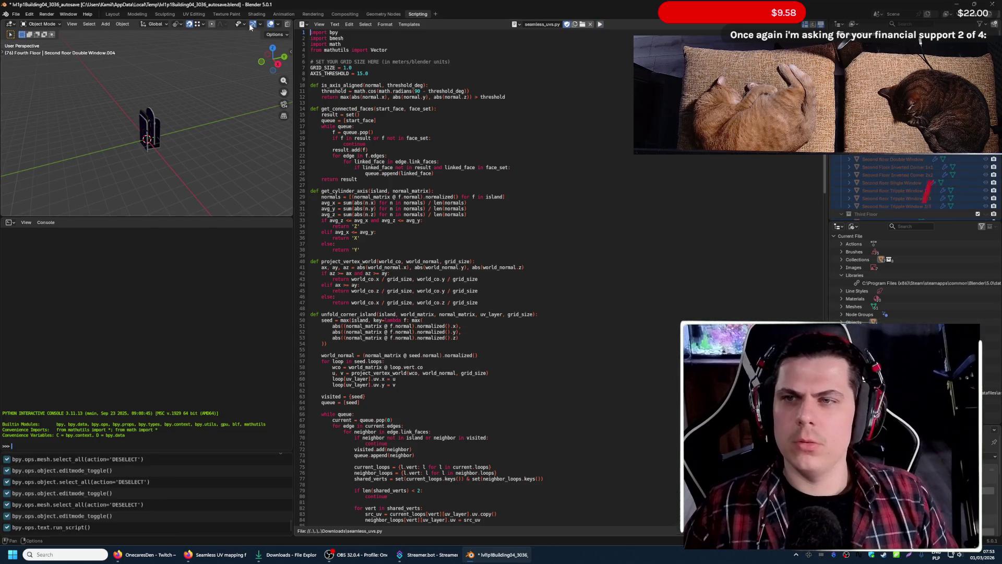
- Return to the Layout workspace and walk around the arch to check the brick wrapping
click(137, 14)
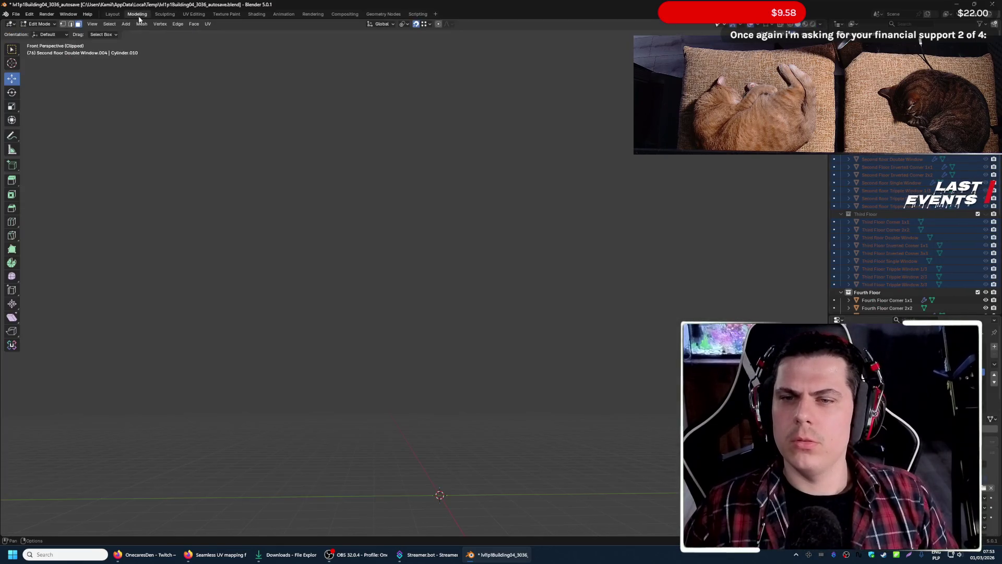
click(112, 14)
key(shift+grave)
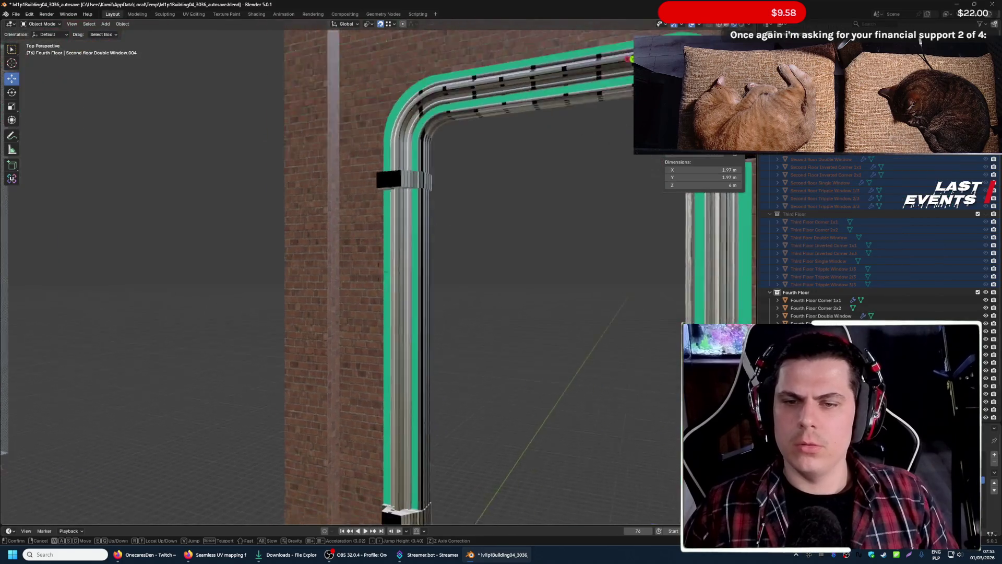
key(w)
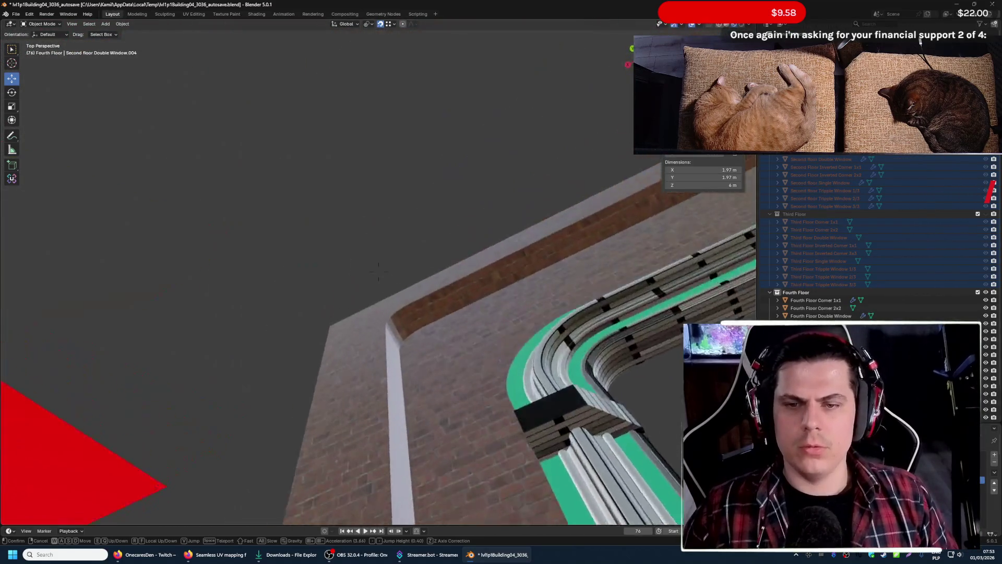
key(s)
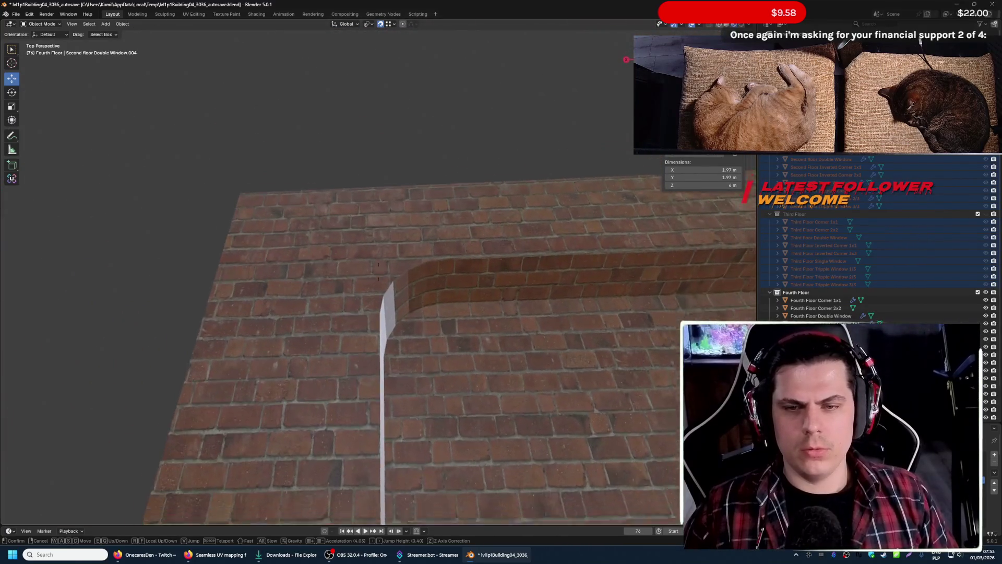
key(q)
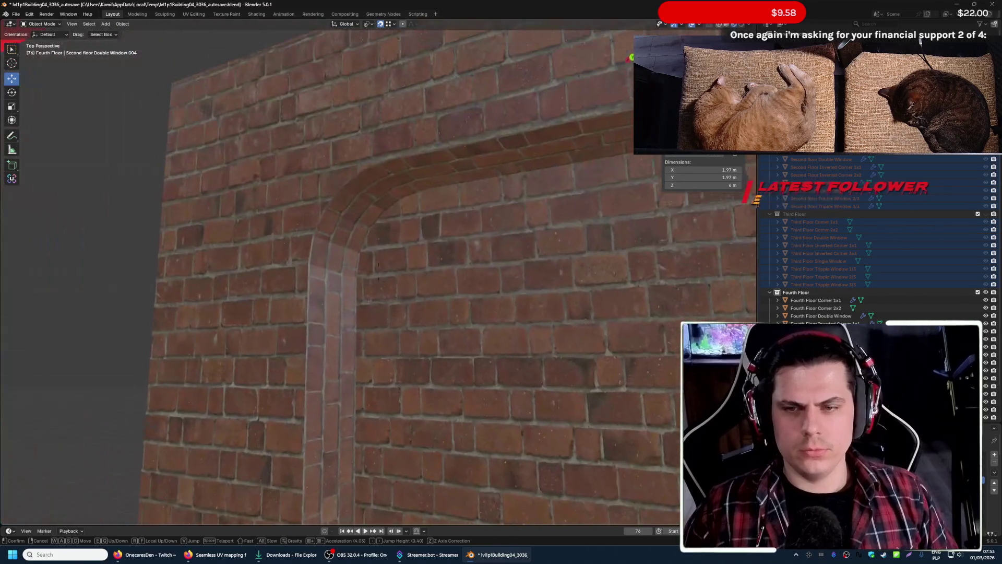
click(399, 196)
key(shift+grave)
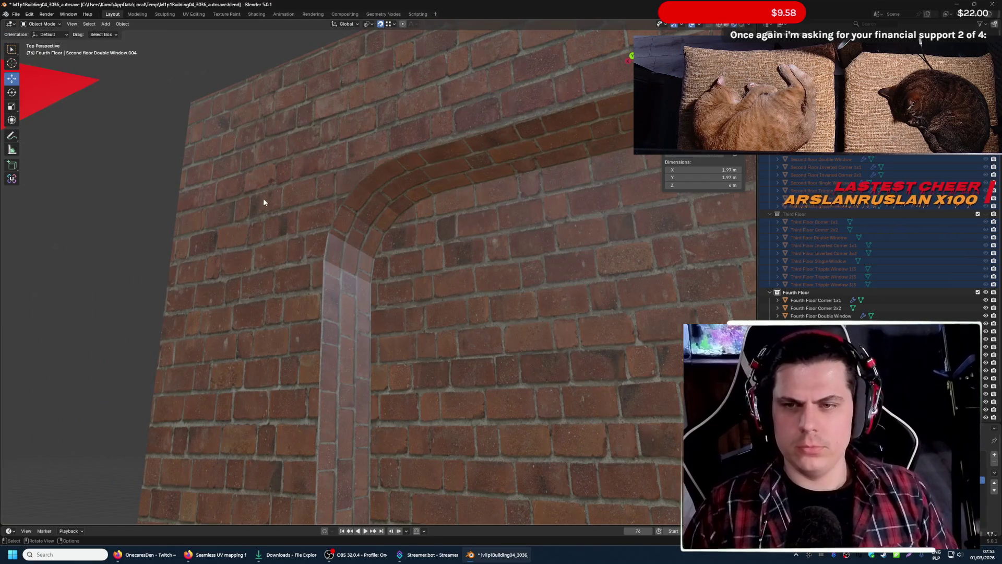
key(Escape)
- Capture a screenshot of the brick-wrapped window arch
drag(208, 111, 570, 455)
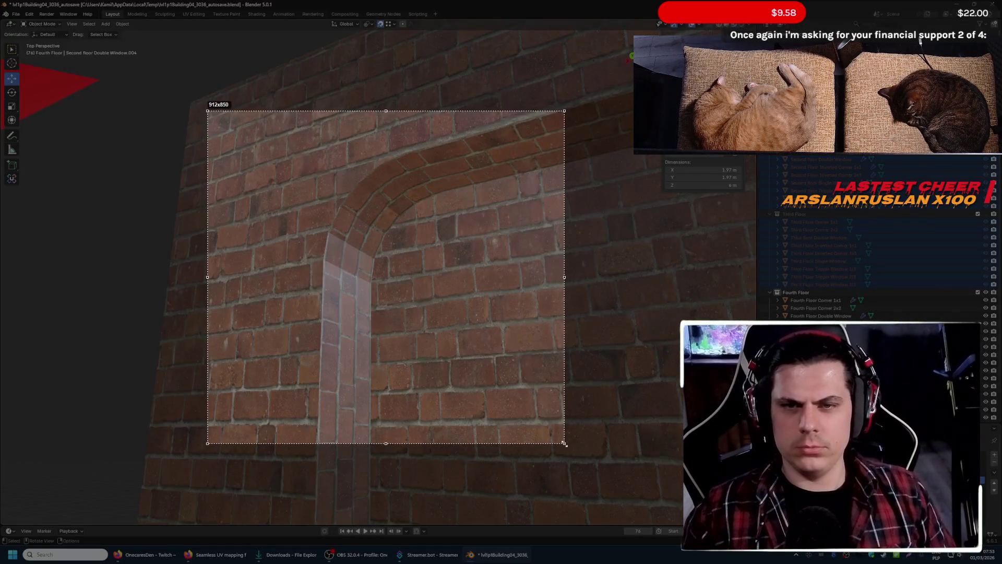
click(540, 462)
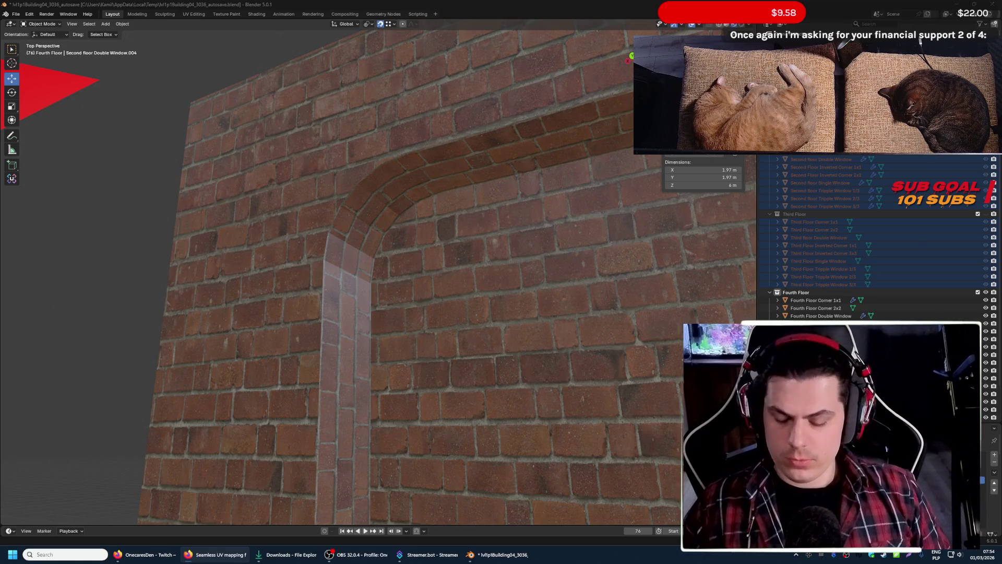
key(Print)
drag(146, 72, 611, 504)
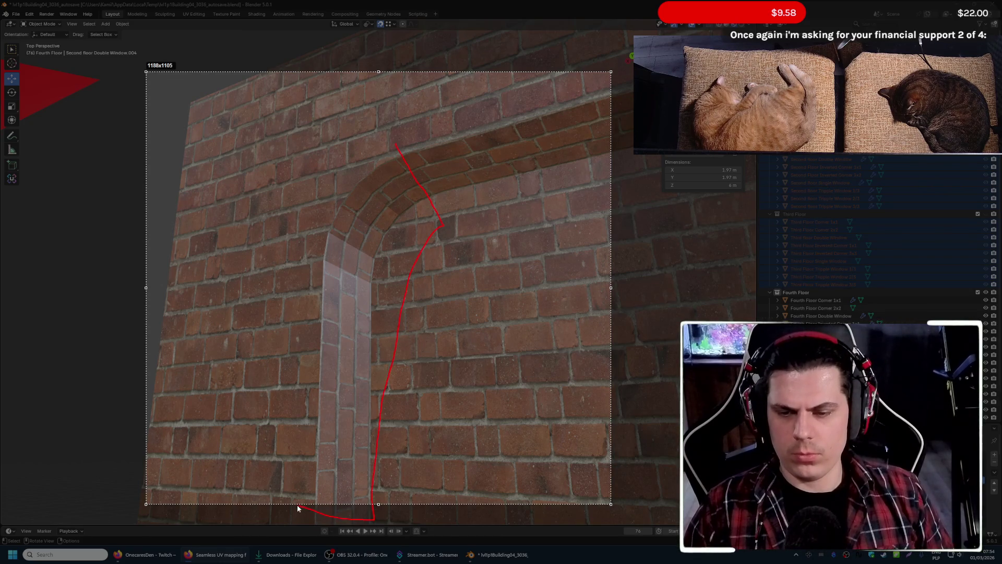
drag(398, 151, 397, 150)
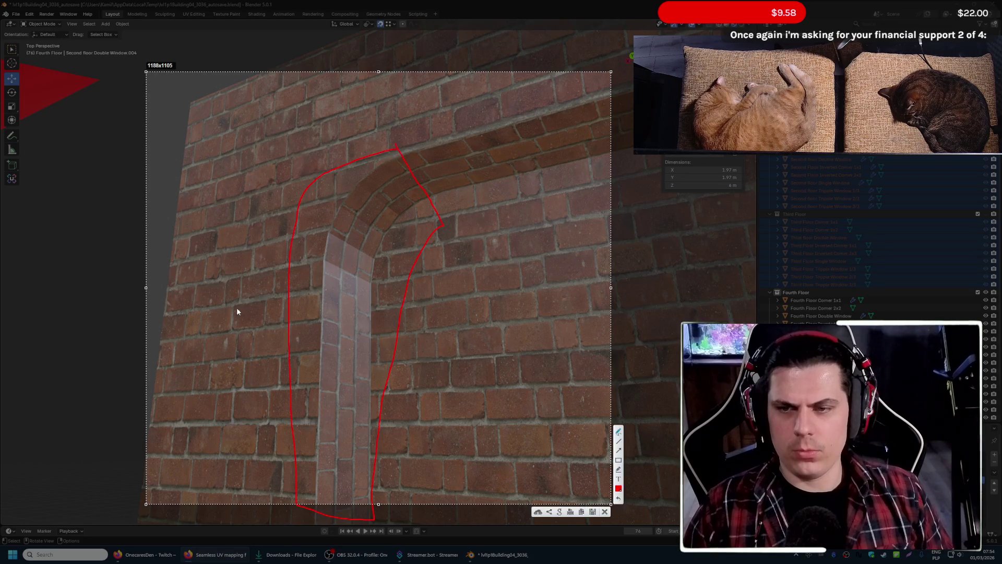
drag(182, 263, 252, 384)
drag(246, 286, 193, 343)
drag(445, 291, 540, 395)
drag(523, 287, 463, 330)
click(582, 511)
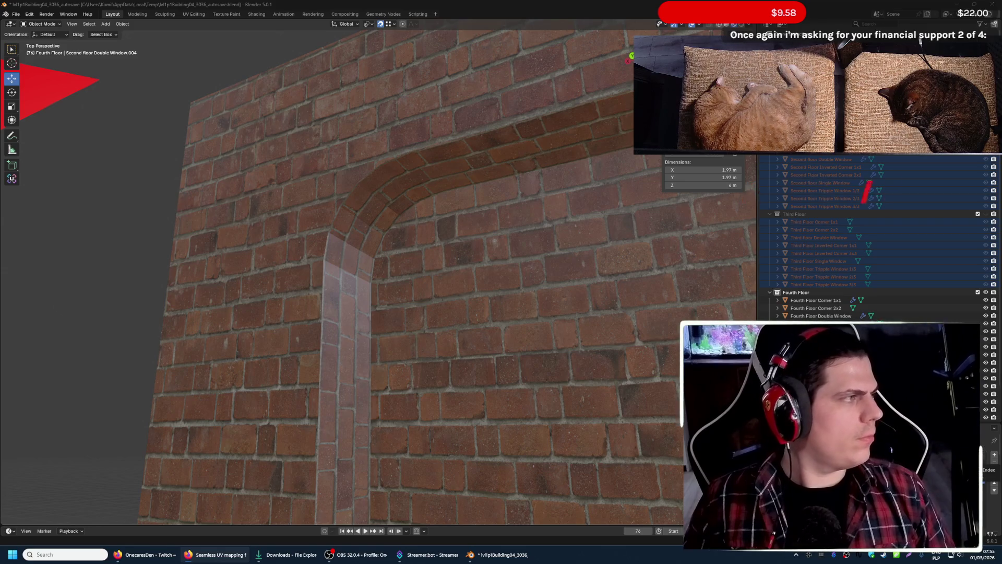
- Unlink the current script in Scripting and browse to the Downloads folder
click(424, 15)
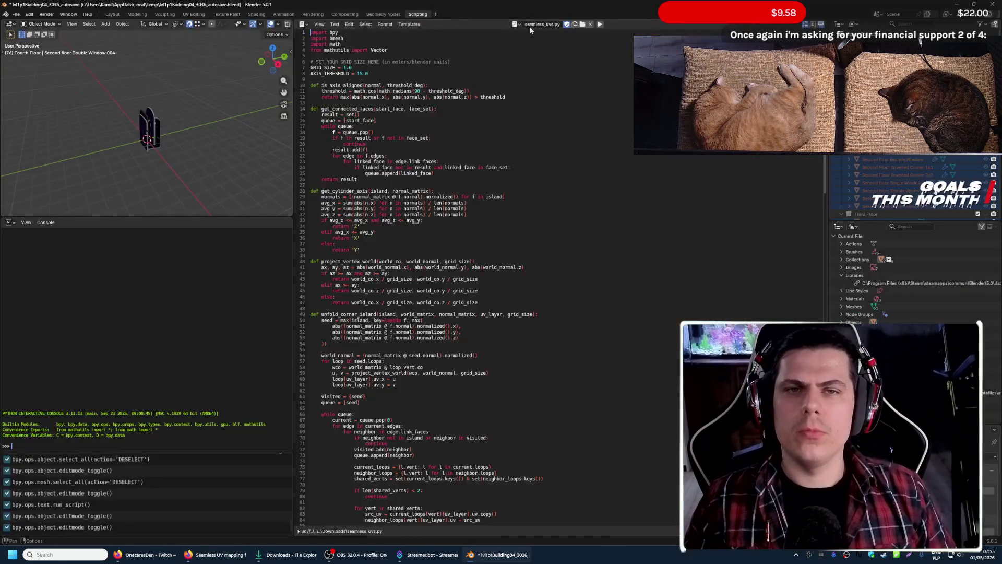
click(581, 25)
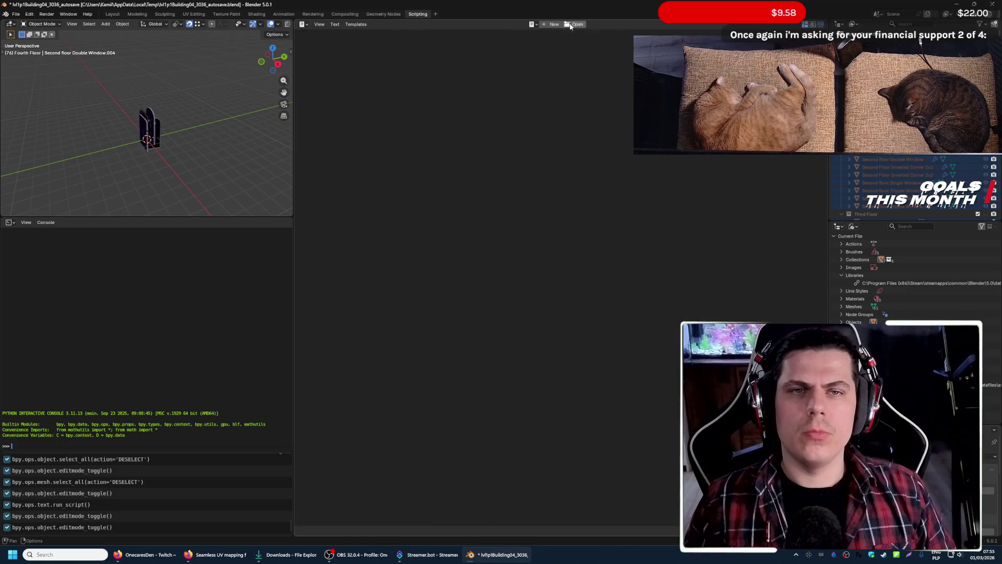
click(574, 25)
click(183, 201)
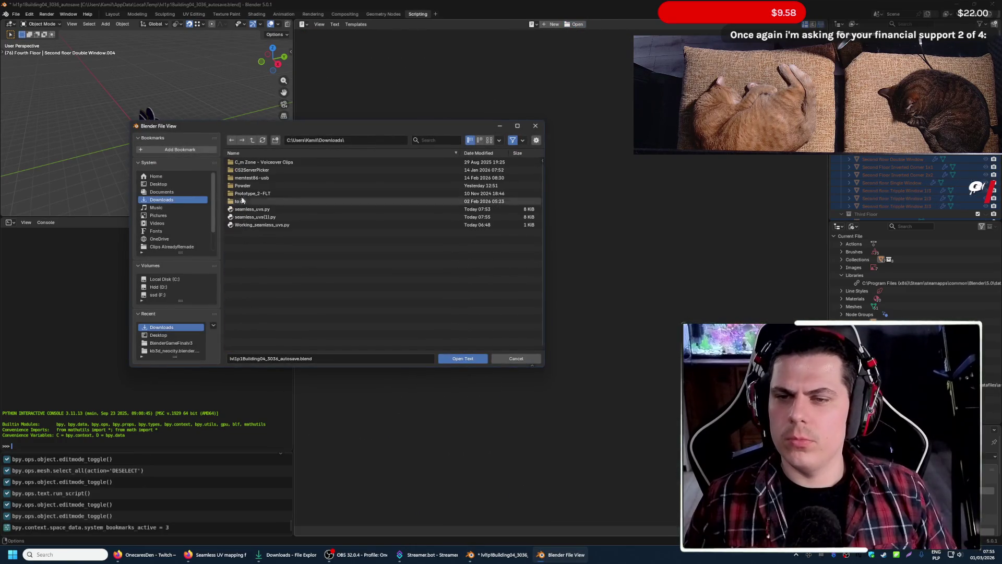
- Load and run seamless_uvs(1).py, then go back to the Layout workspace
click(298, 216)
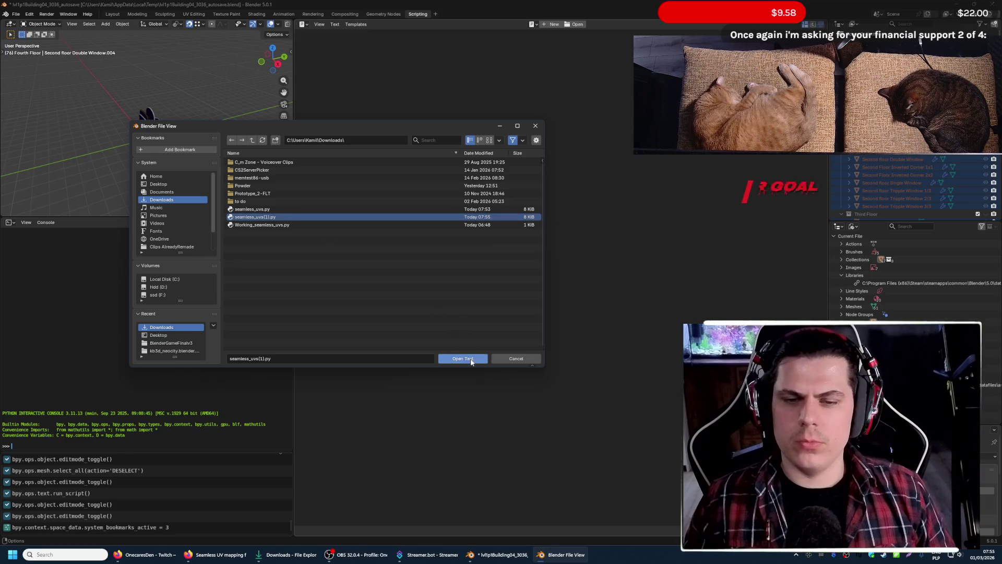
click(463, 359)
click(602, 24)
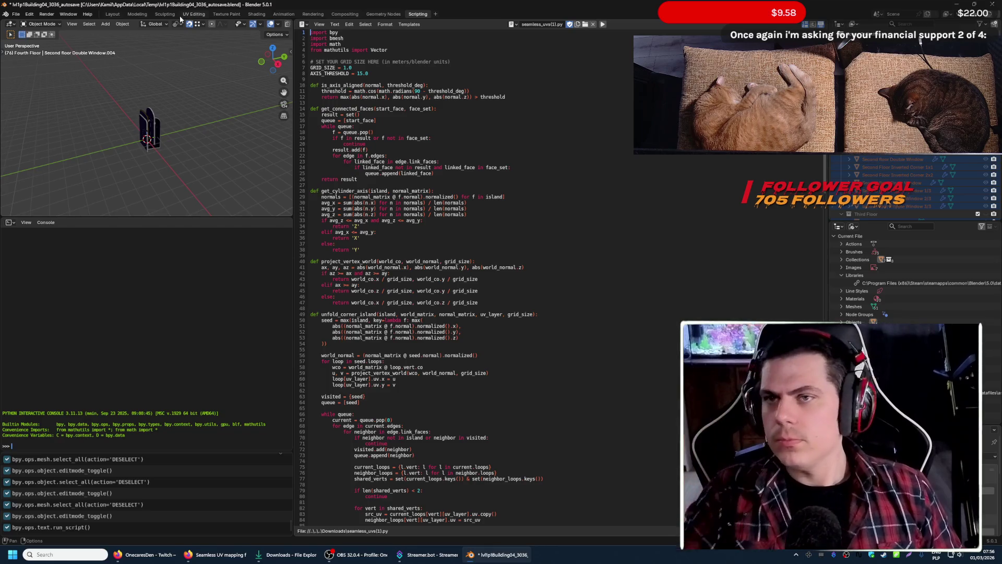
click(120, 13)
- Walk up to the brick arch pillar, then select Fourth Floor Tripple Window 1/3 and head to its frame
key(shift+grave)
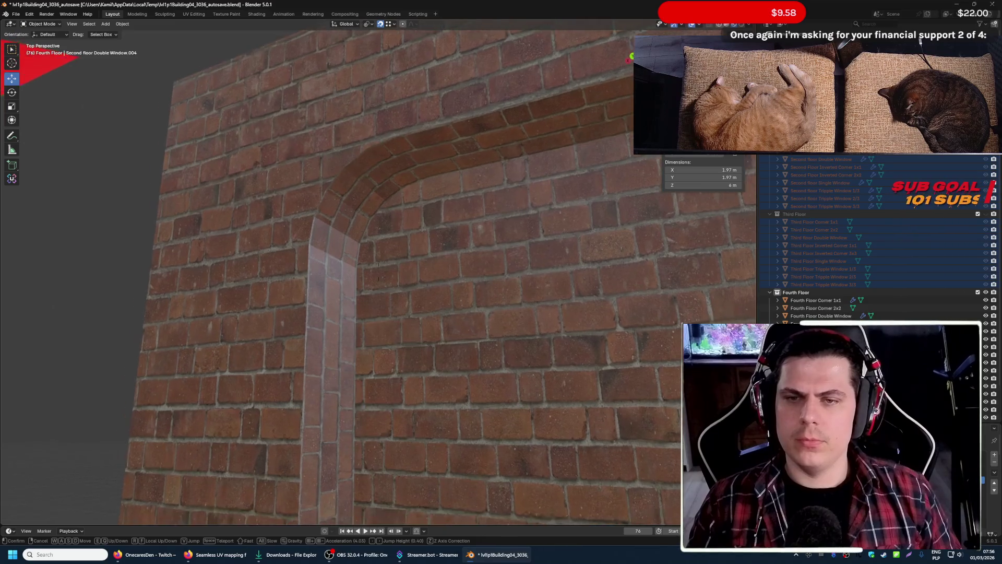
key(w)
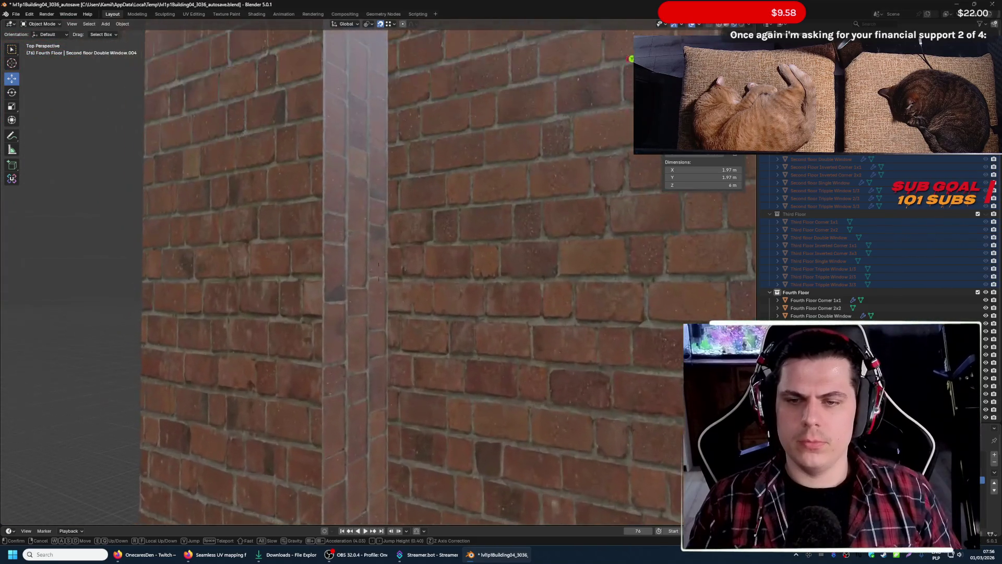
key(Escape)
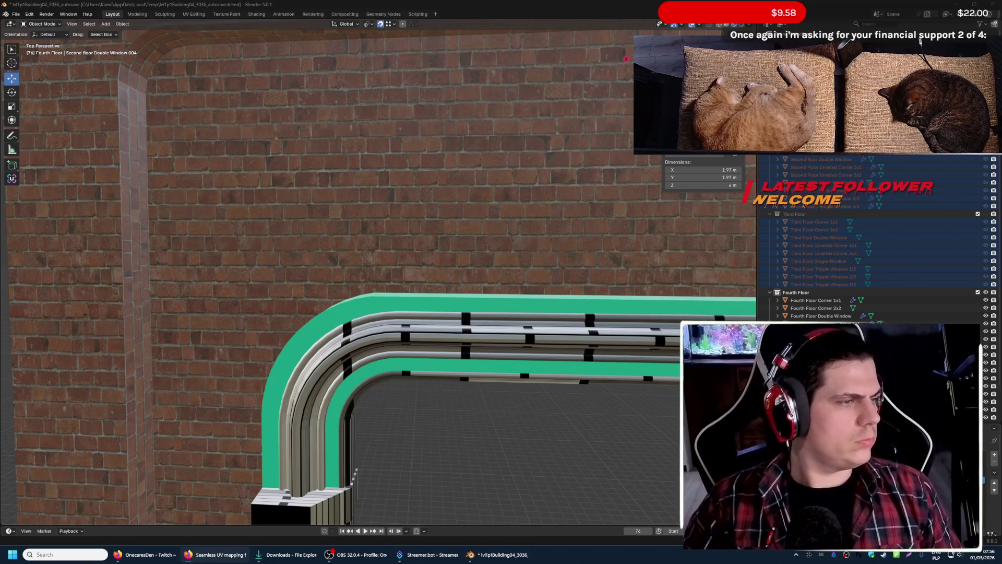
click(372, 179)
key(shift+grave)
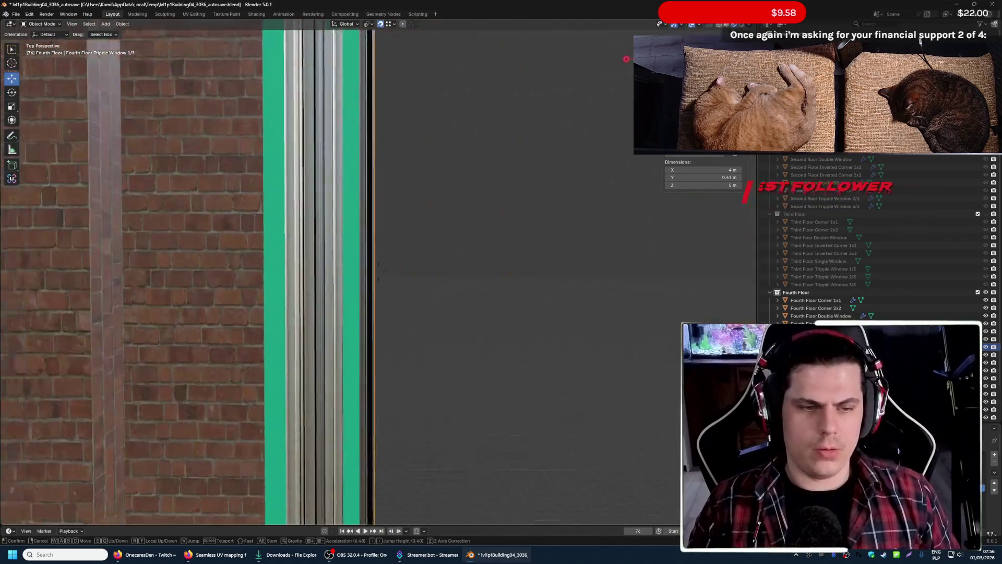
- Review the triple window's material slots, adding and removing an extra PastelGreen slot
click(381, 185)
click(818, 246)
click(994, 241)
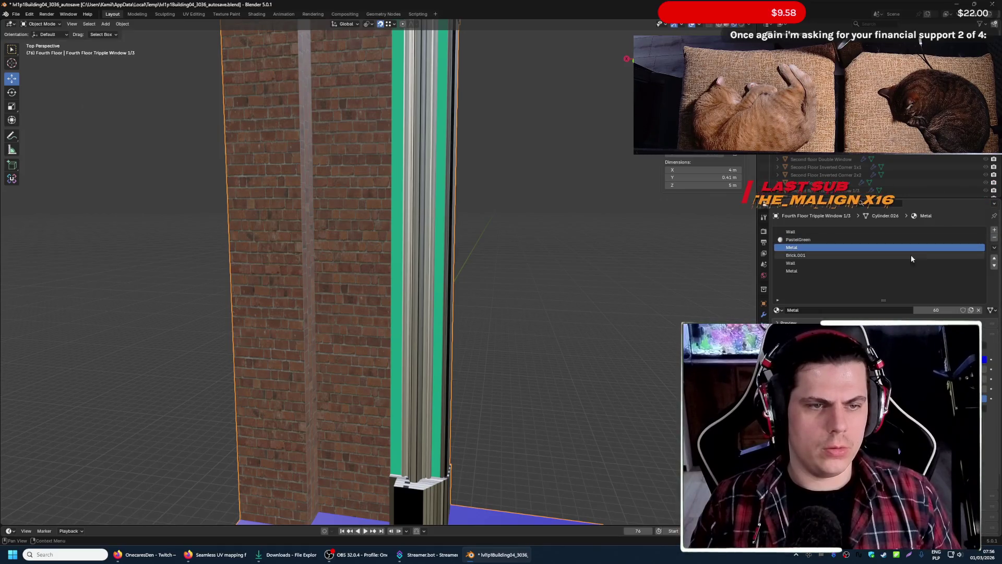
click(827, 248)
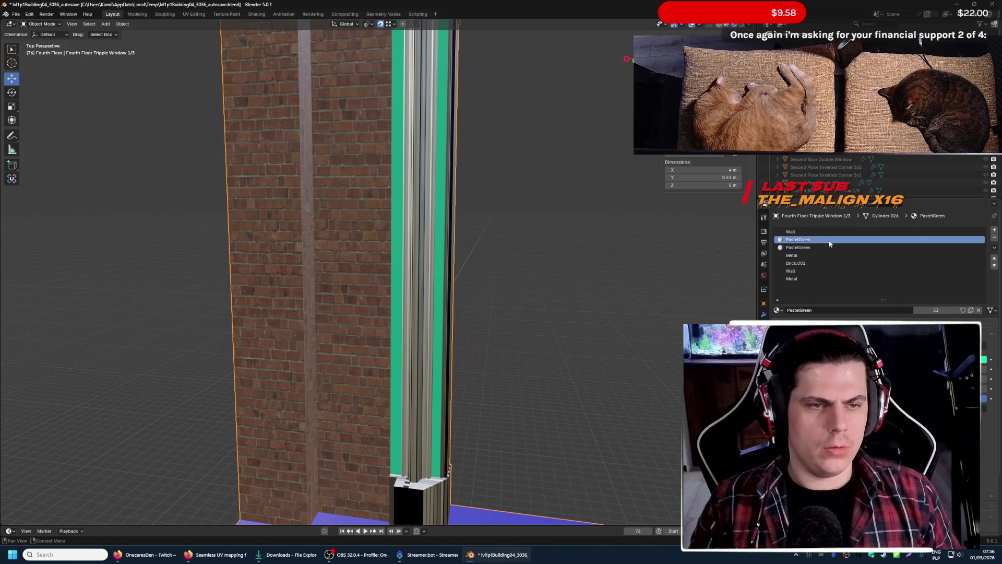
click(994, 239)
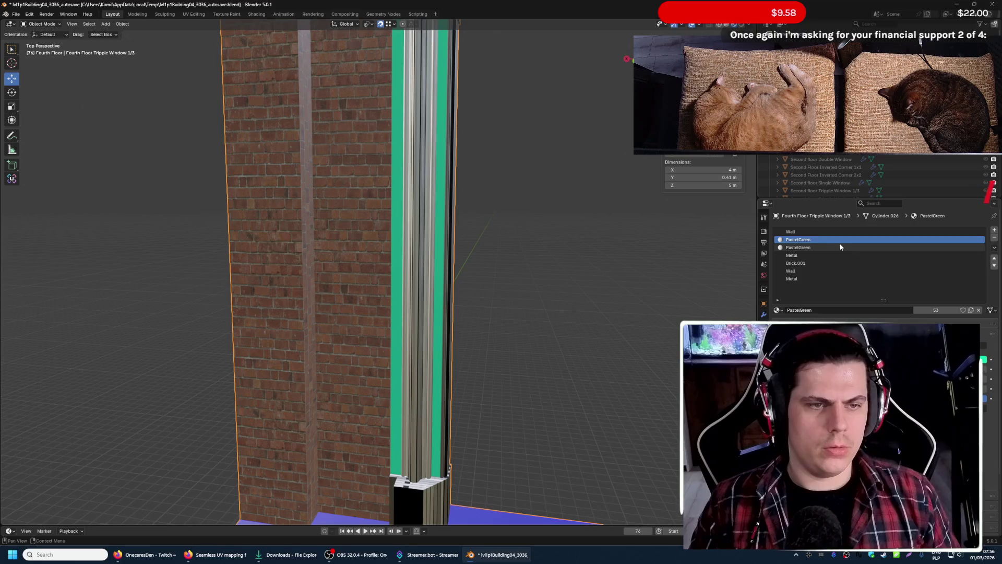
click(951, 249)
click(815, 231)
click(819, 240)
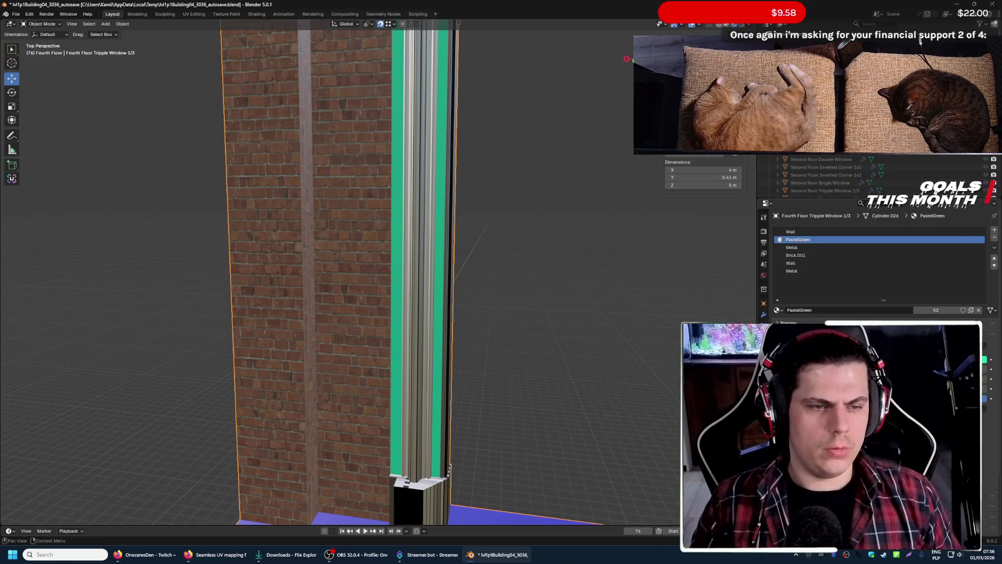
- Switch the green strips' slot to the Wall brick material and enter Edit Mode
key(shift+a)
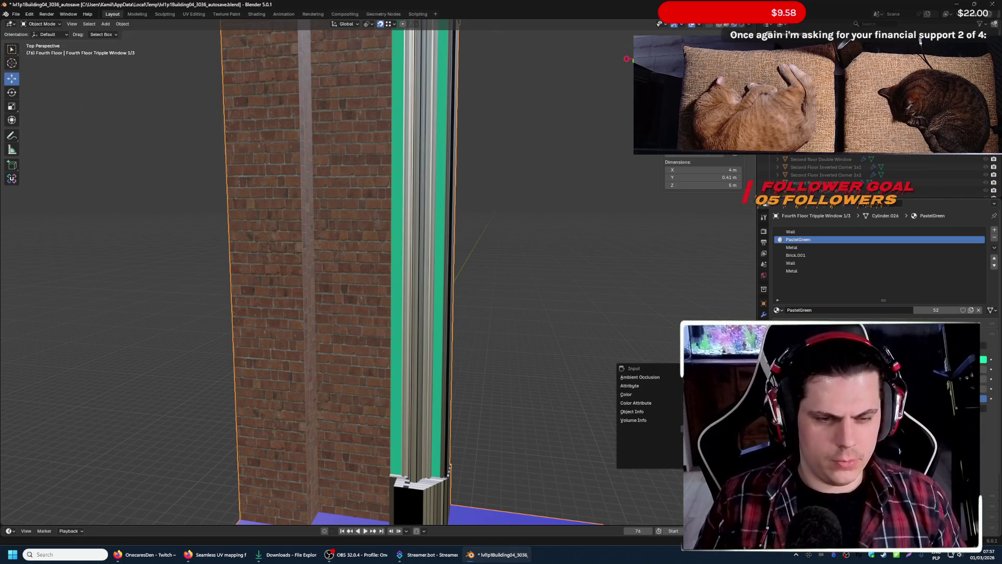
key(Escape)
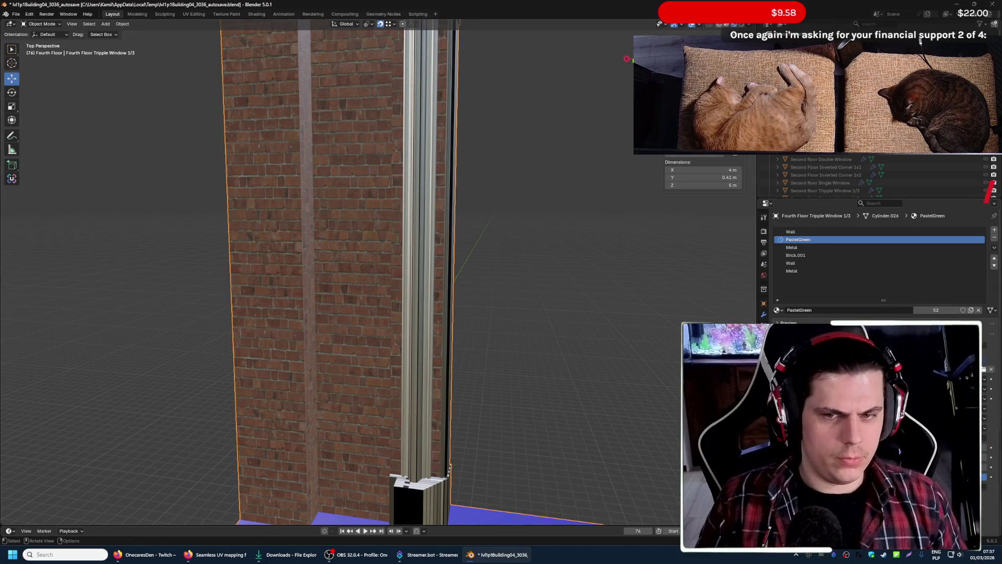
click(805, 248)
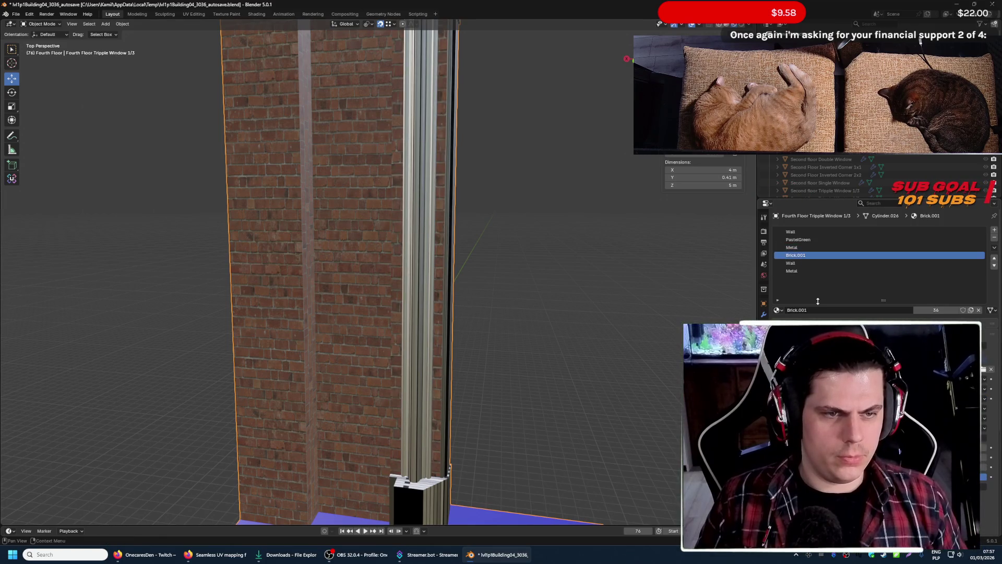
click(804, 263)
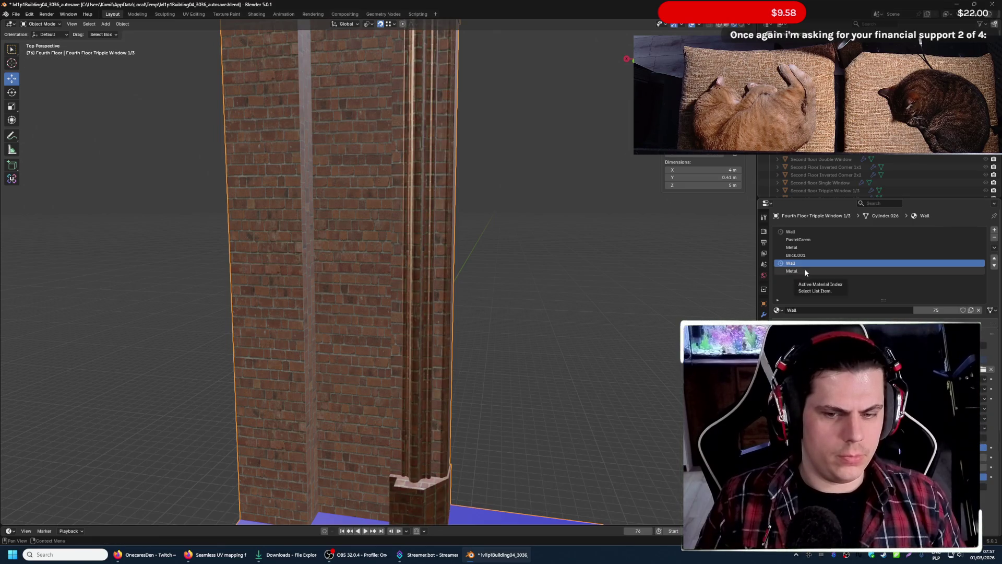
key(Tab)
key(Tab)
key(shift+grave)
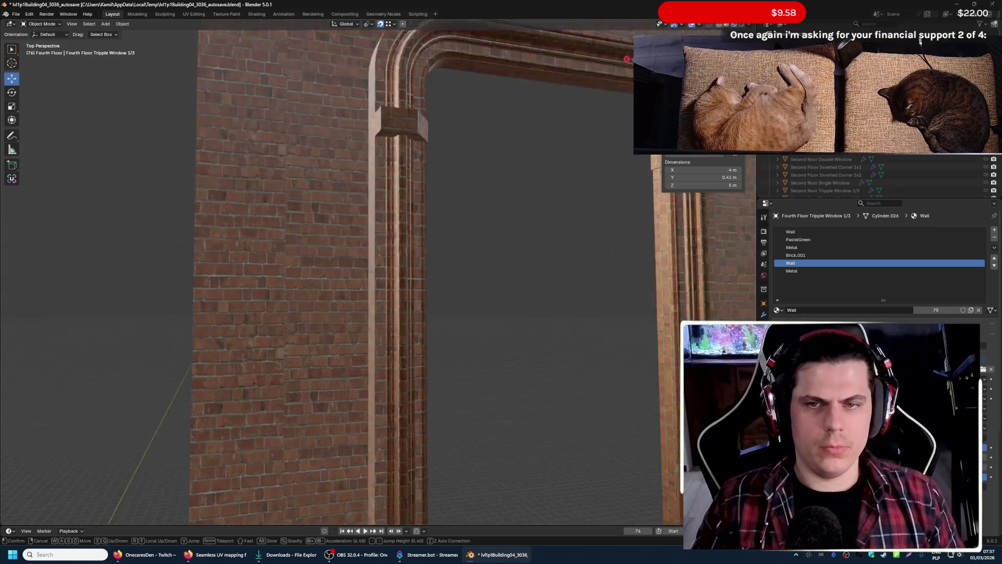
key(w)
key(s)
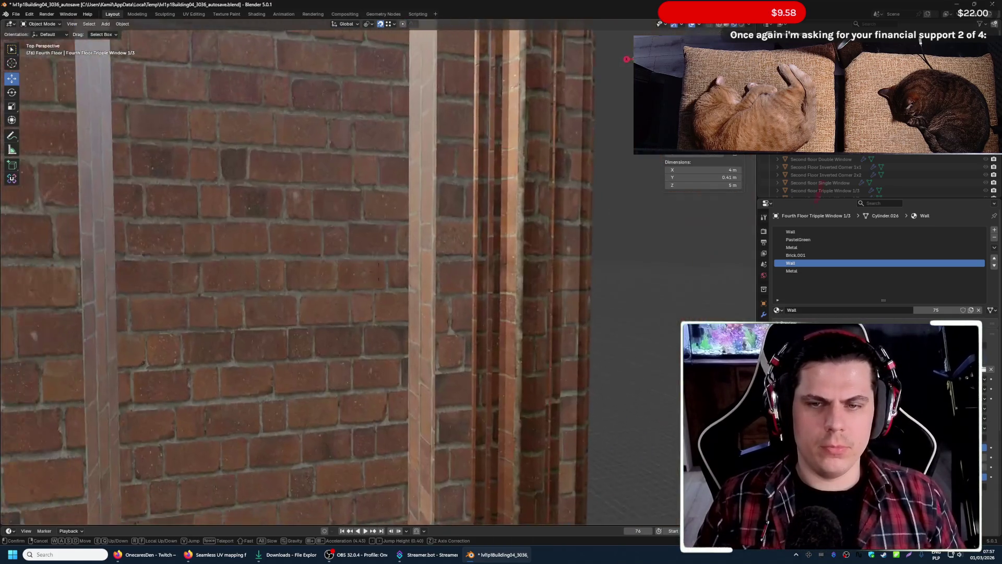
key(s)
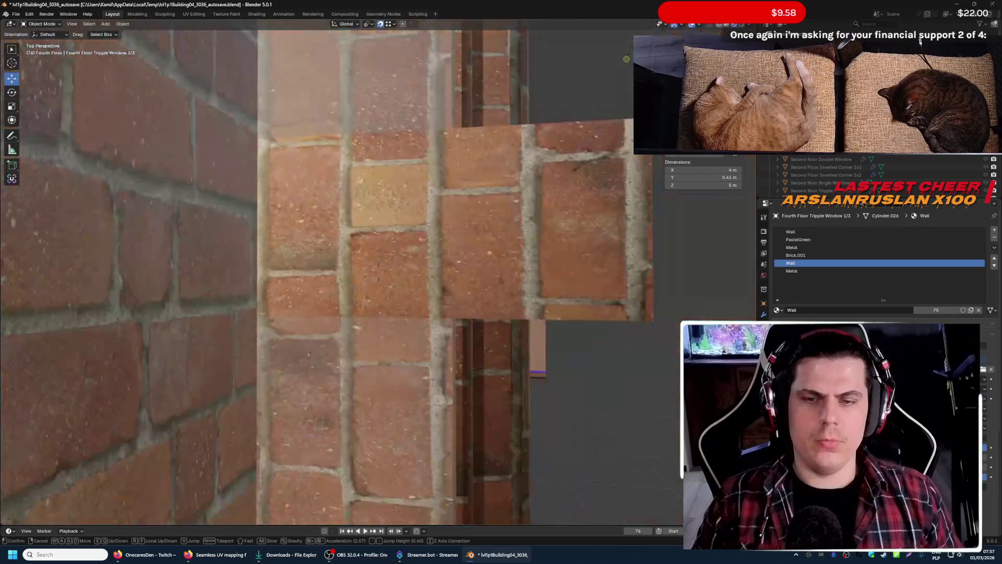
click(347, 398)
key(Tab)
click(347, 398)
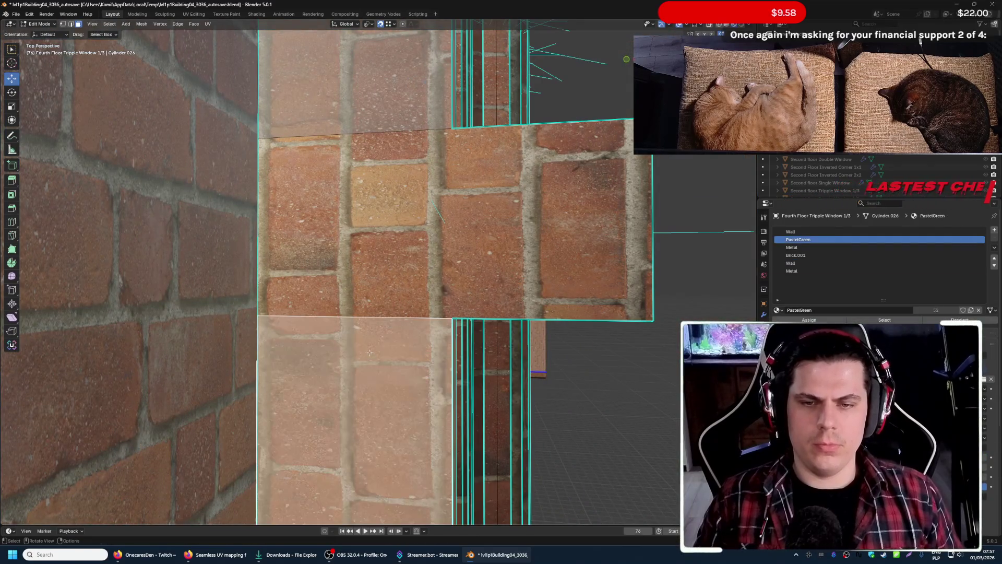
click(362, 227)
click(371, 105)
click(368, 228)
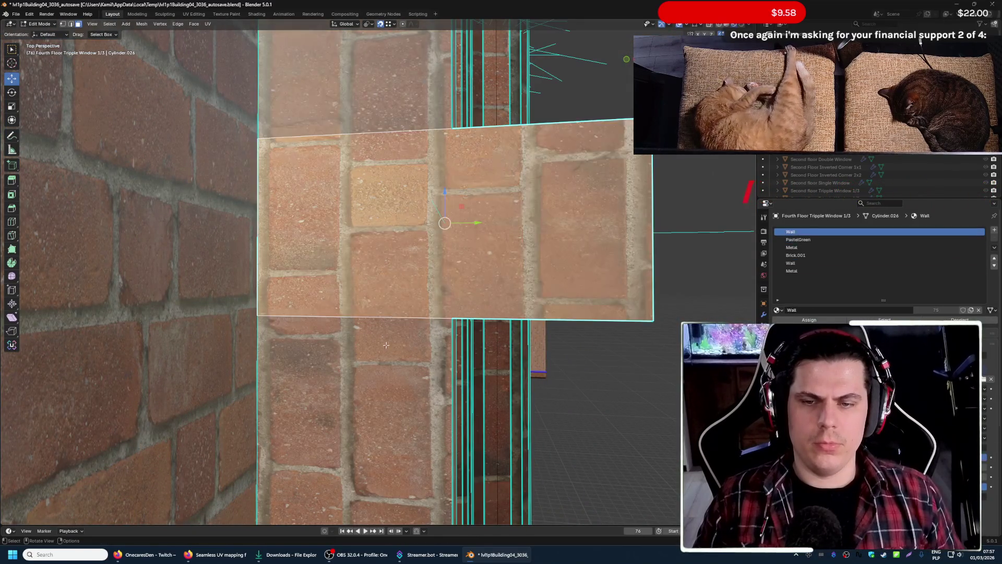
click(353, 407)
key(Tab)
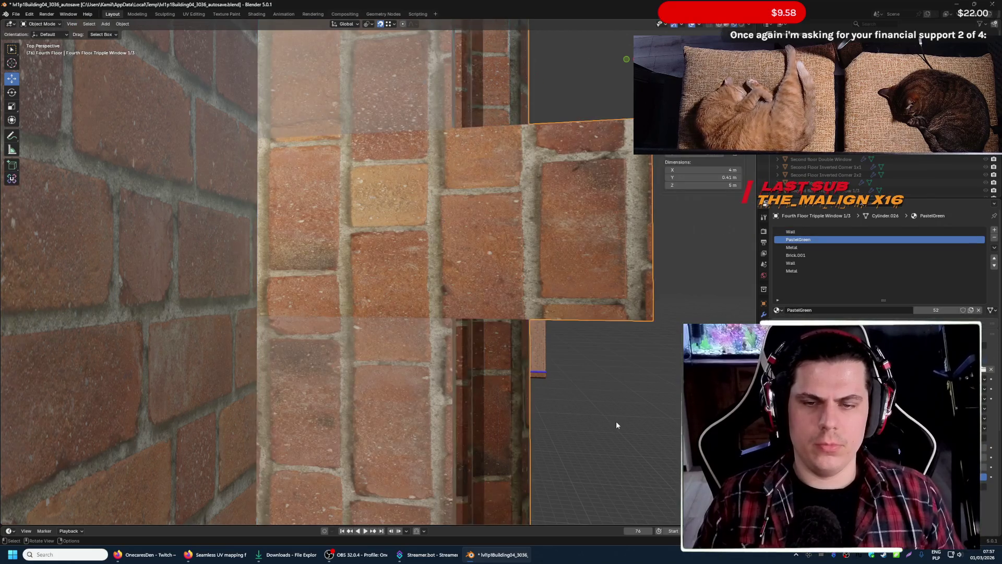
key(shift+grave)
key(w)
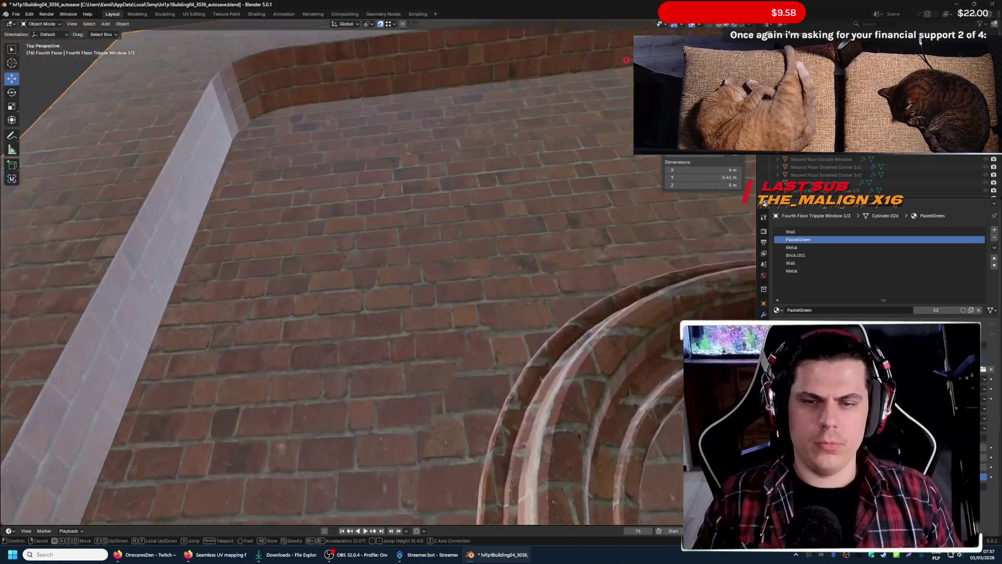
key(s)
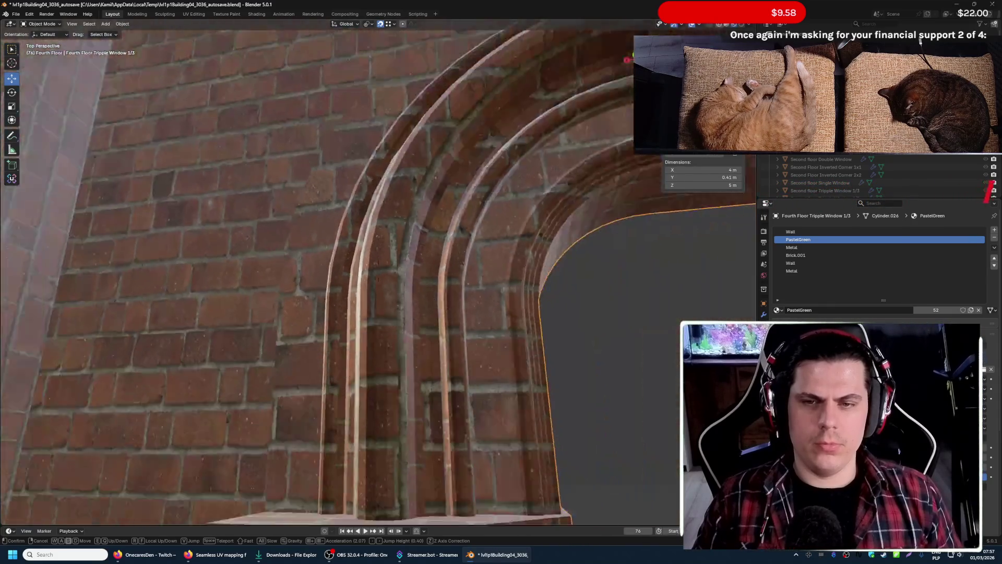
click(612, 420)
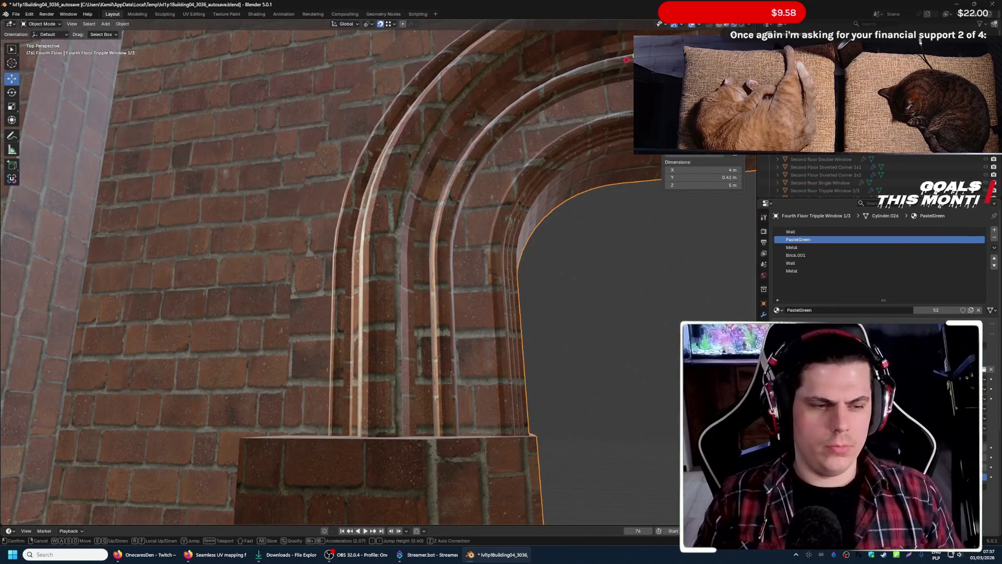
middle_drag(612, 420, 642, 410)
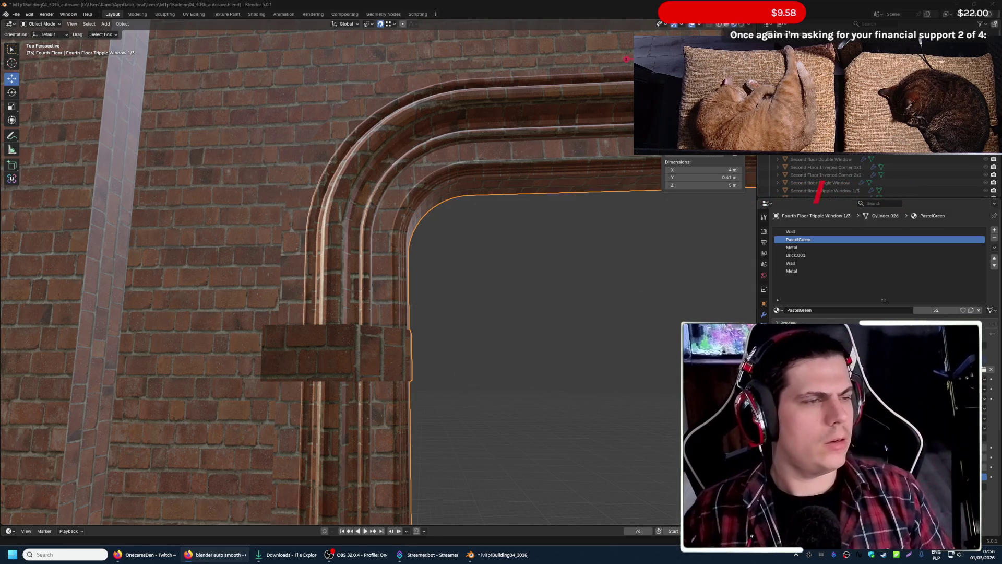
scroll(378, 272, down, 10)
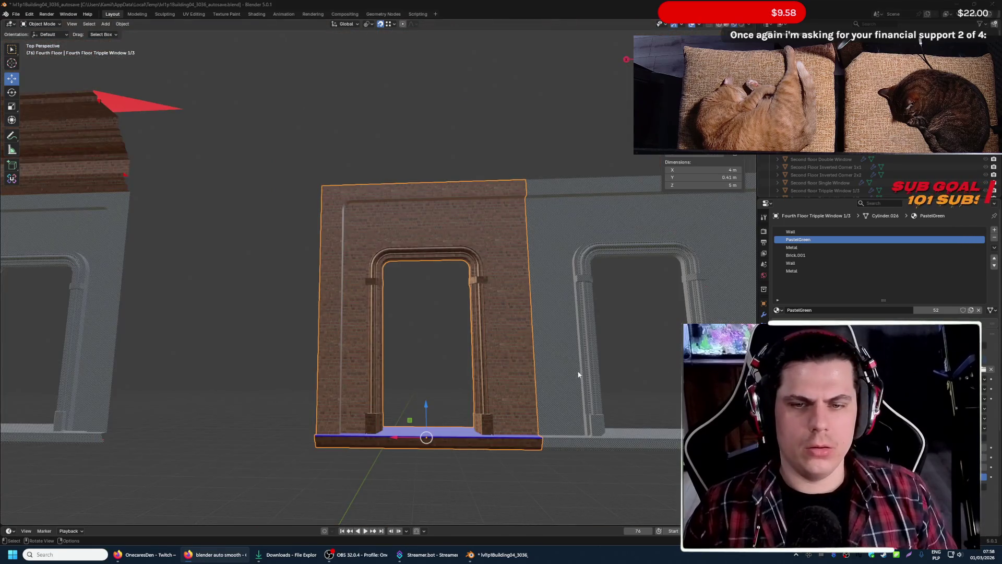
key(shift+grave)
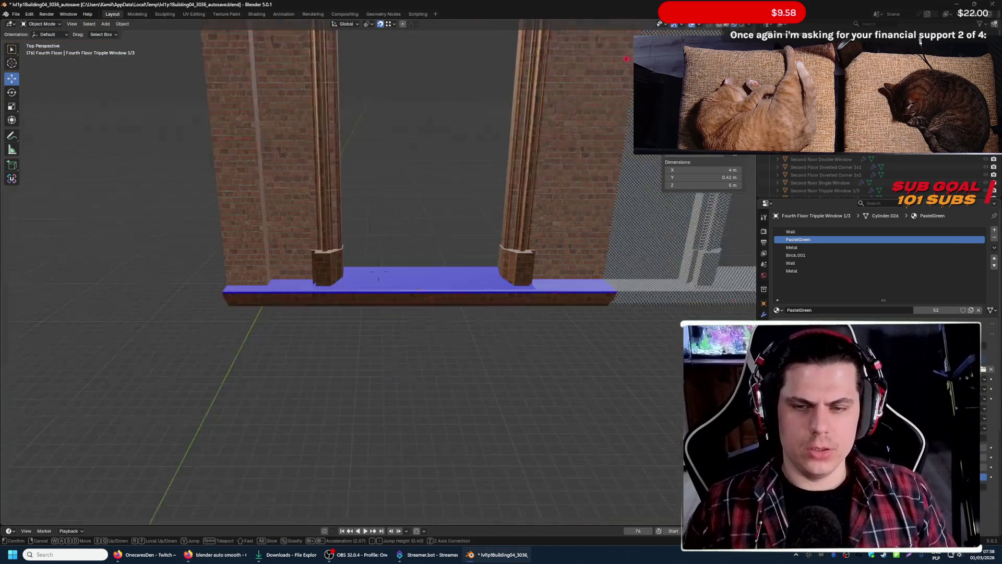
click(450, 372)
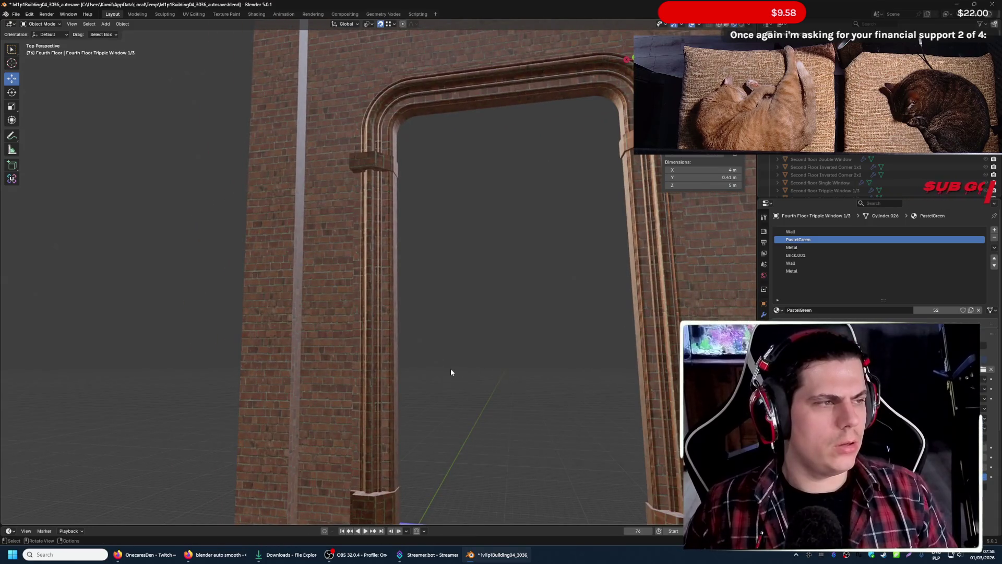
click(370, 336)
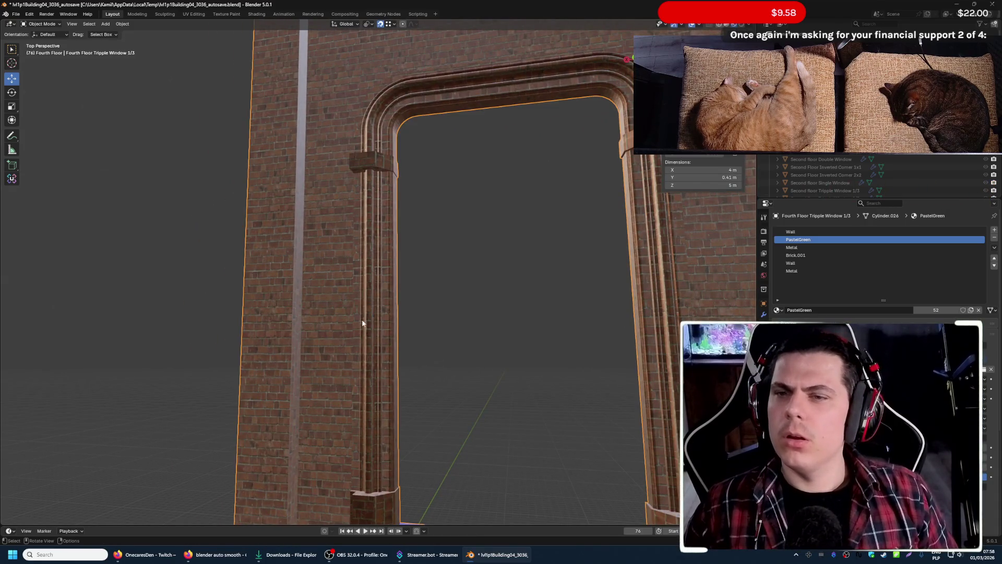
right_click(369, 332)
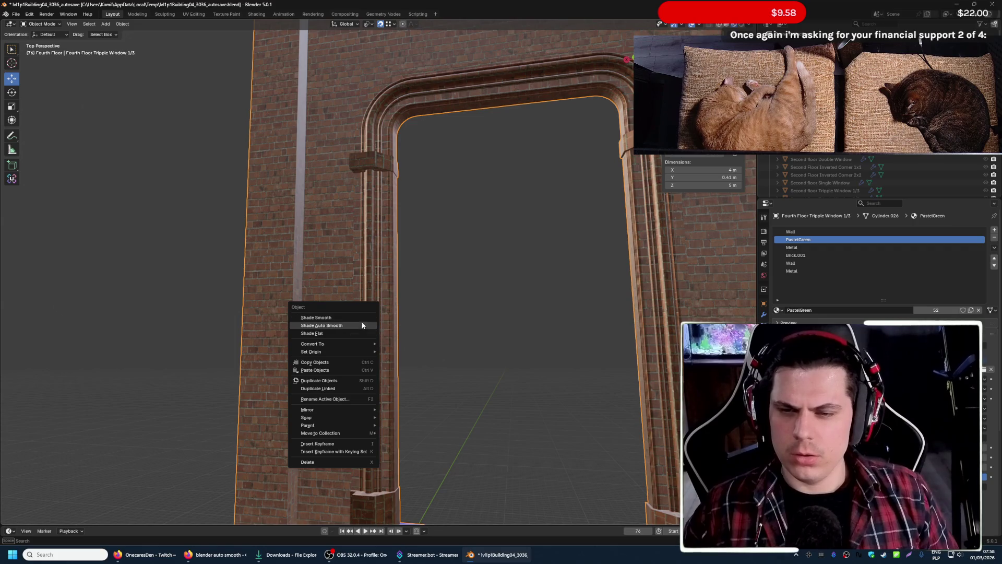
click(362, 326)
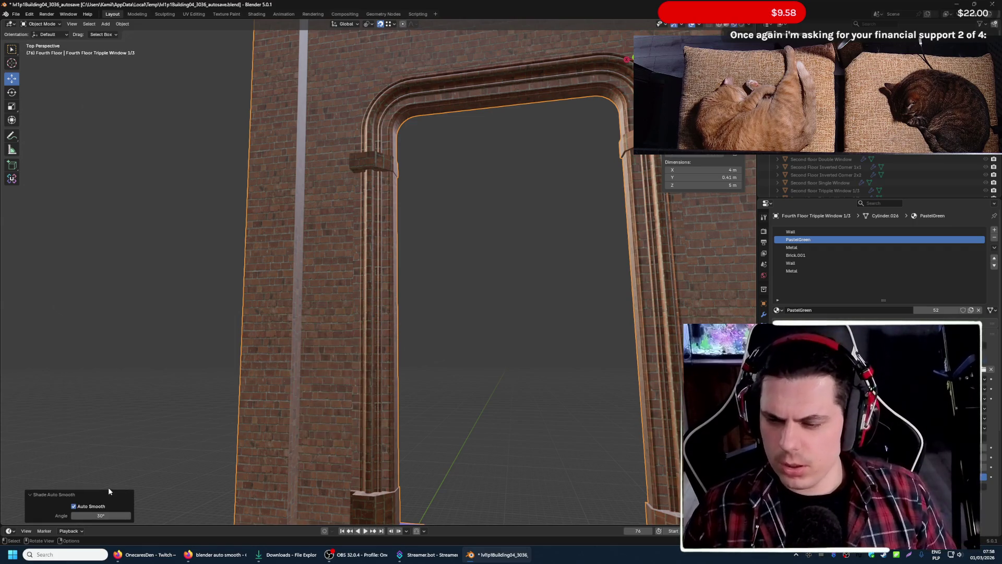
click(542, 319)
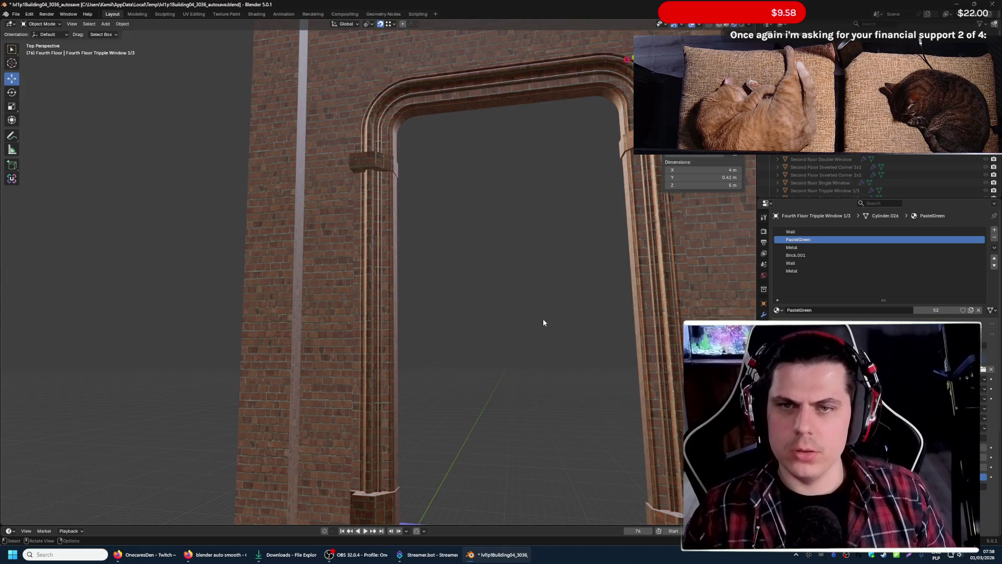
key(shift+grave)
key(w)
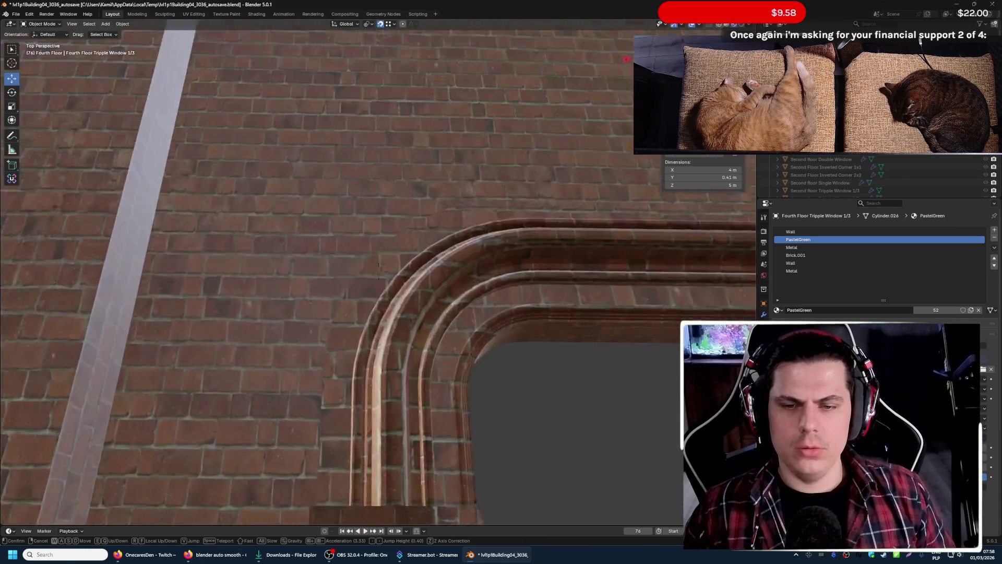
key(s)
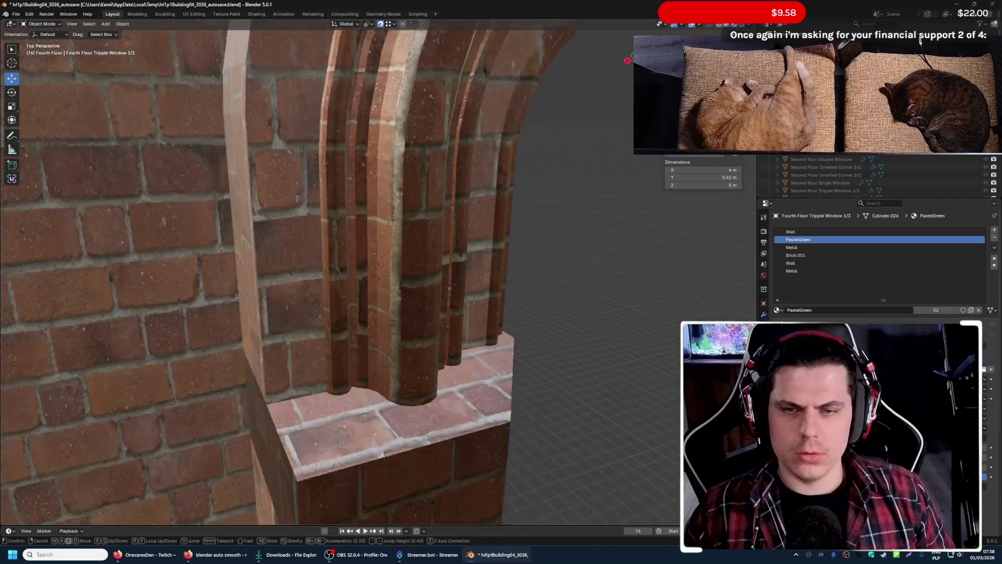
key(w)
click(541, 319)
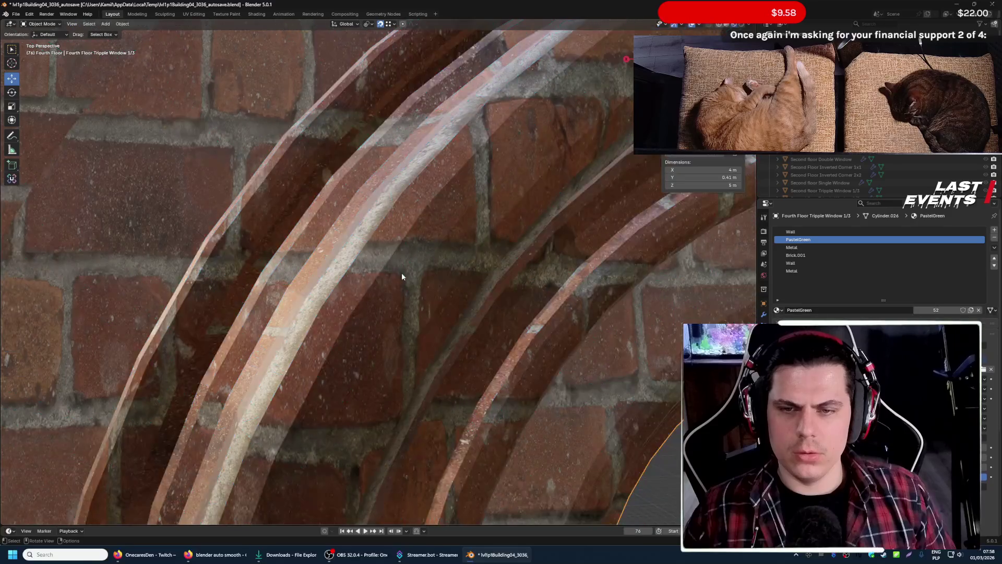
key(shift+grave)
key(w)
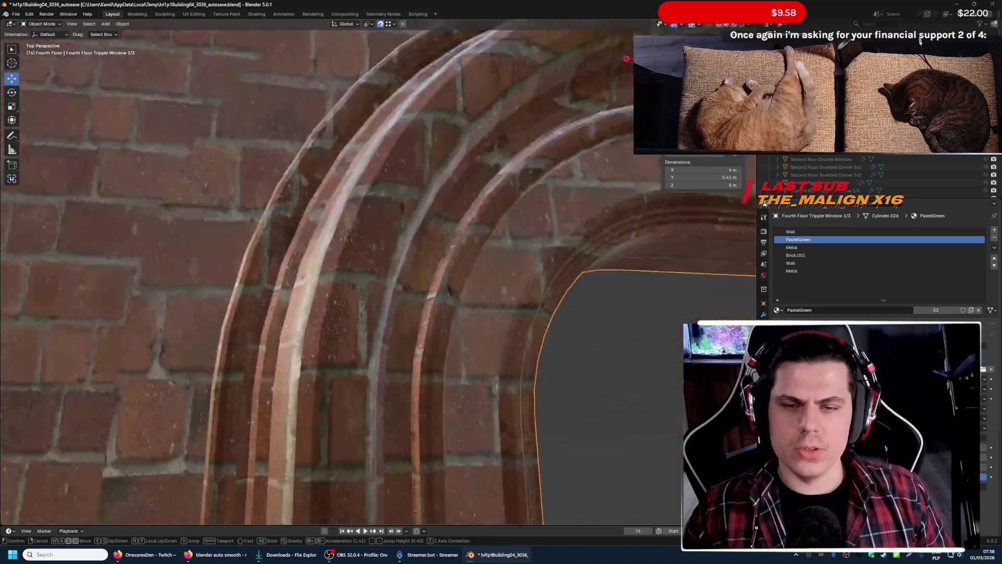
- Apply Shade Auto Smooth to the Fourth Floor Tripple Window 1/3 object
click(377, 272)
key(Tab)
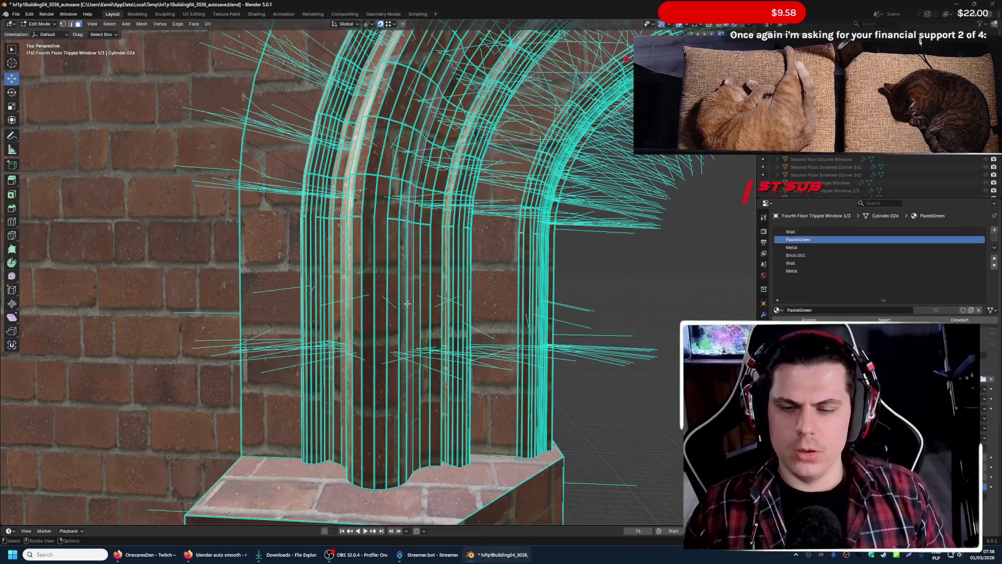
key(Tab)
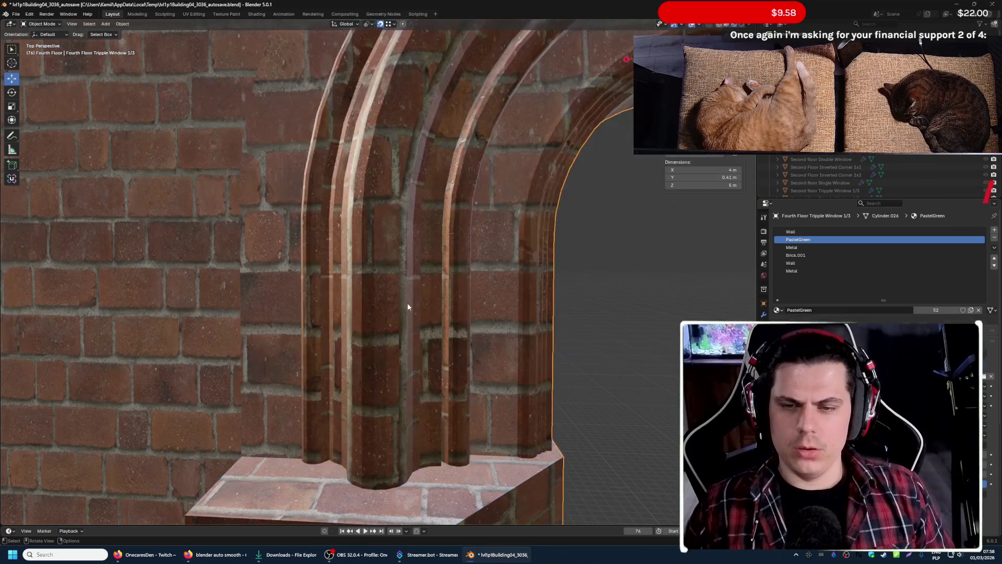
right_click(399, 304)
click(398, 303)
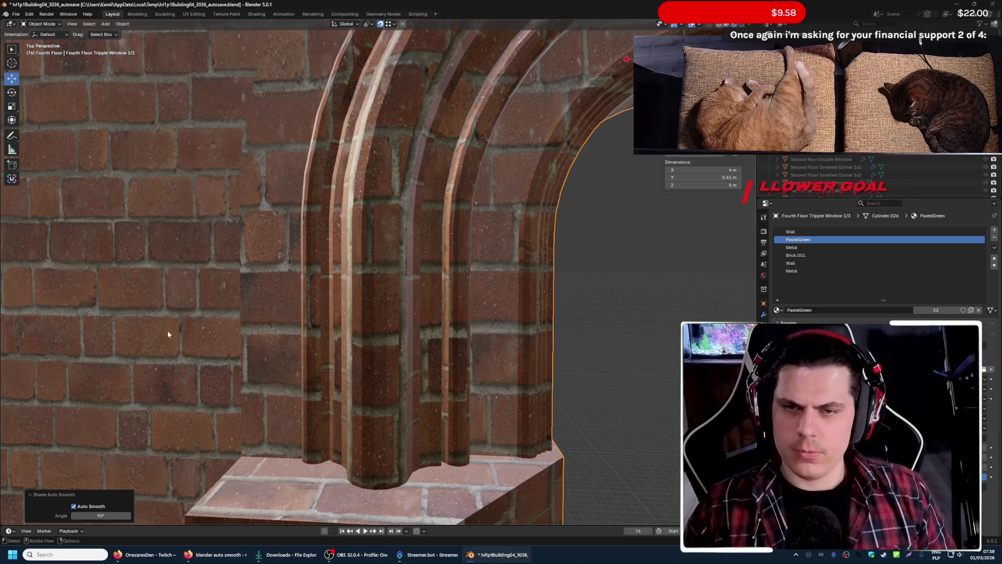
- Walk in close to the arch to inspect the smoothed brick moulding
key(shift+g)
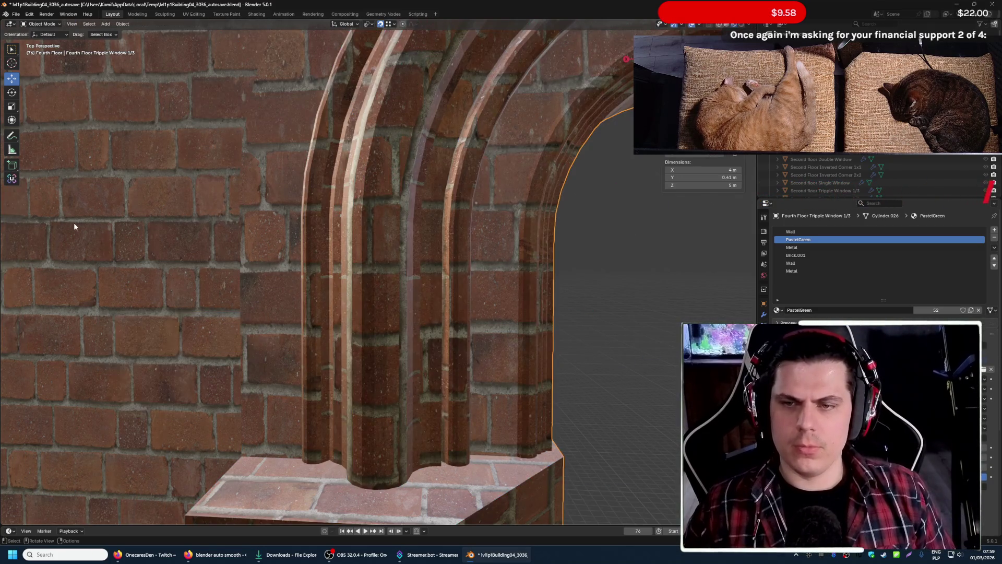
key(shift+grave)
key(w)
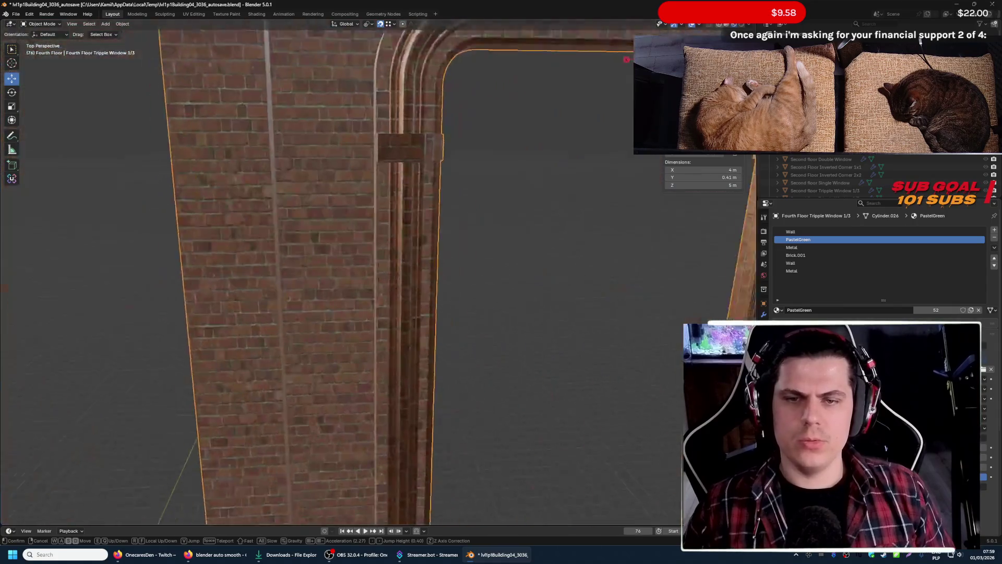
click(283, 82)
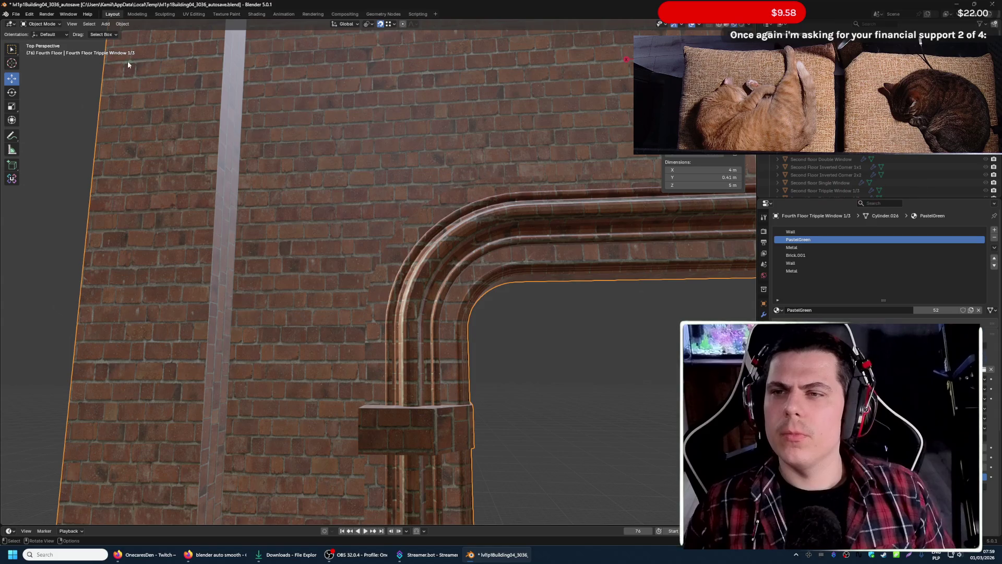
- Shade all of the window mesh's faces smooth via Face > Shade Smooth
click(119, 24)
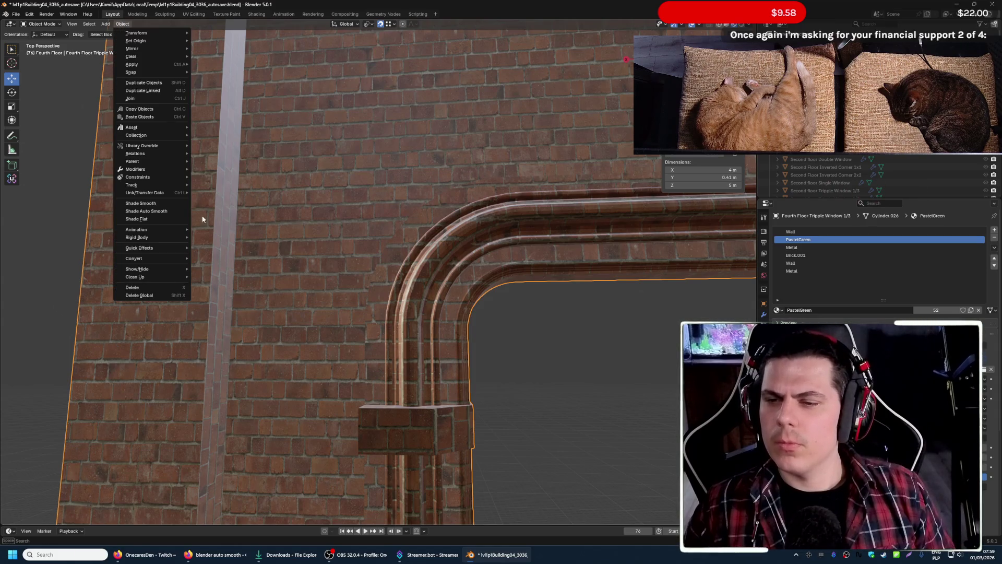
key(Escape)
key(Tab)
scroll(318, 209, up, 3)
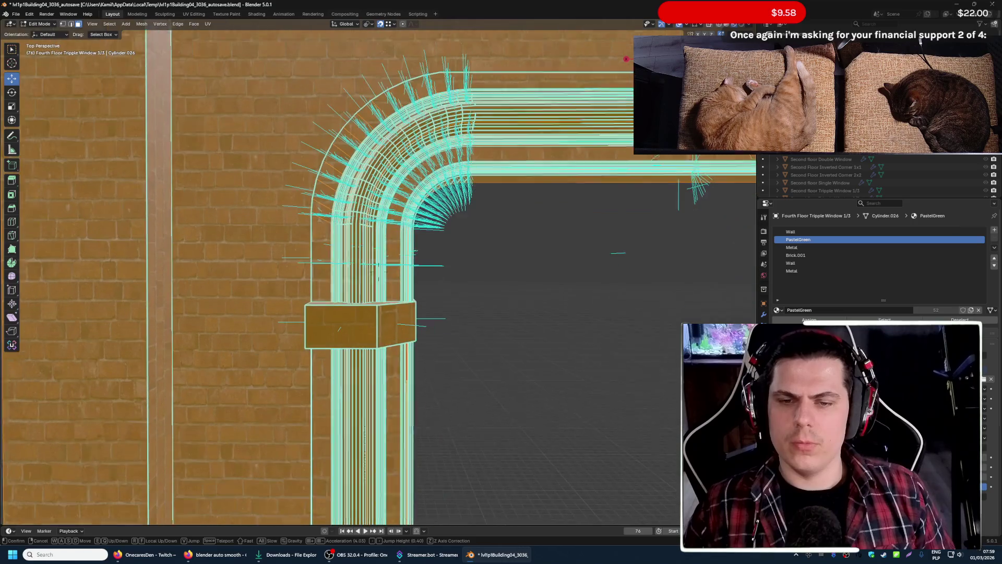
click(194, 24)
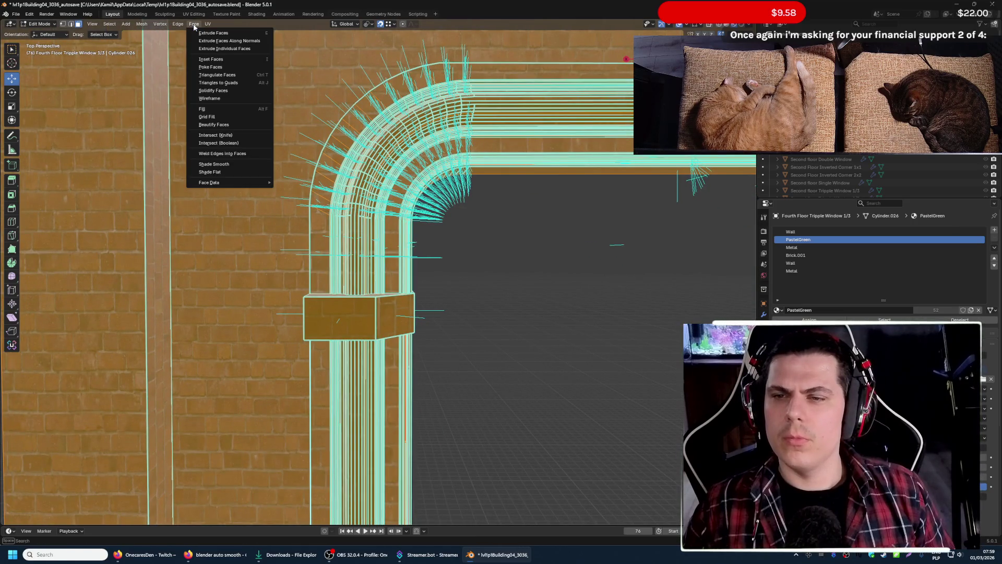
click(251, 164)
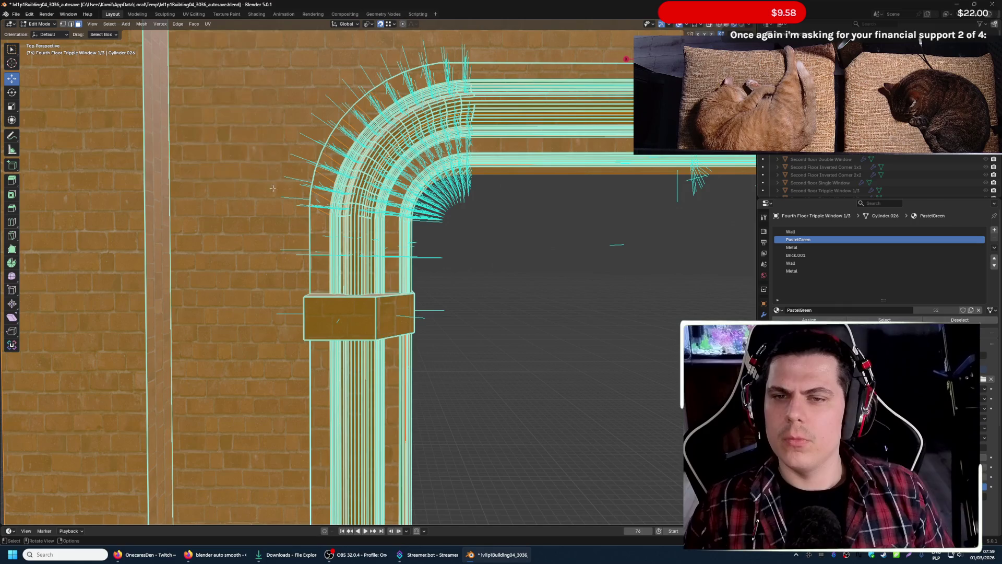
key(Tab)
key(shift+grave)
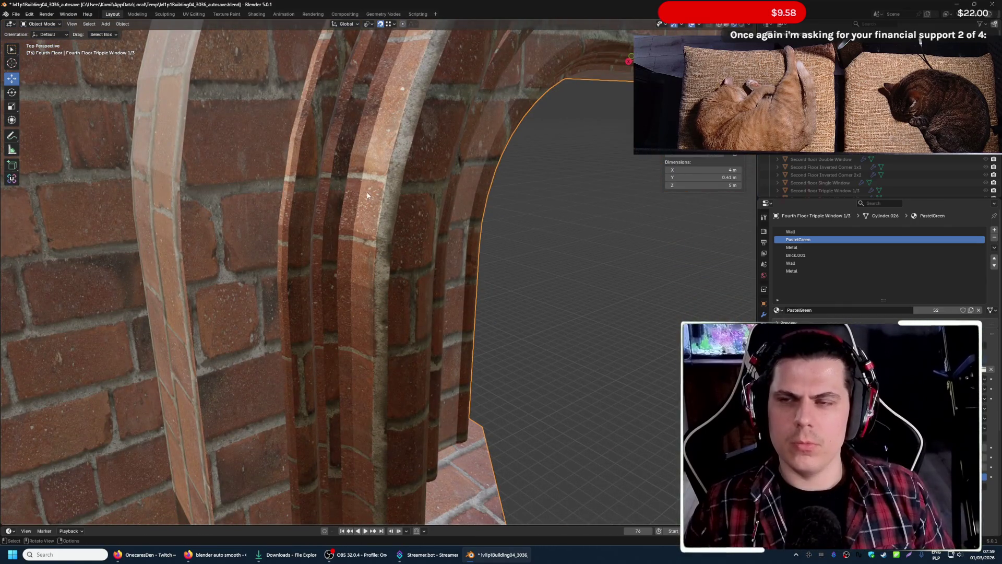
- Clear sharp marks from all edges, then walk back to view the whole arched window
key(Tab)
click(200, 26)
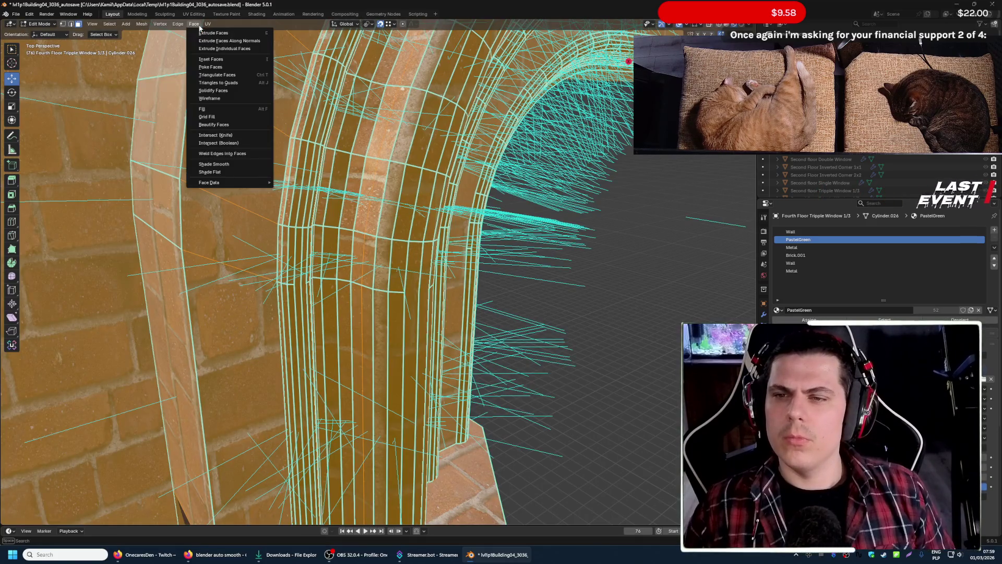
click(178, 24)
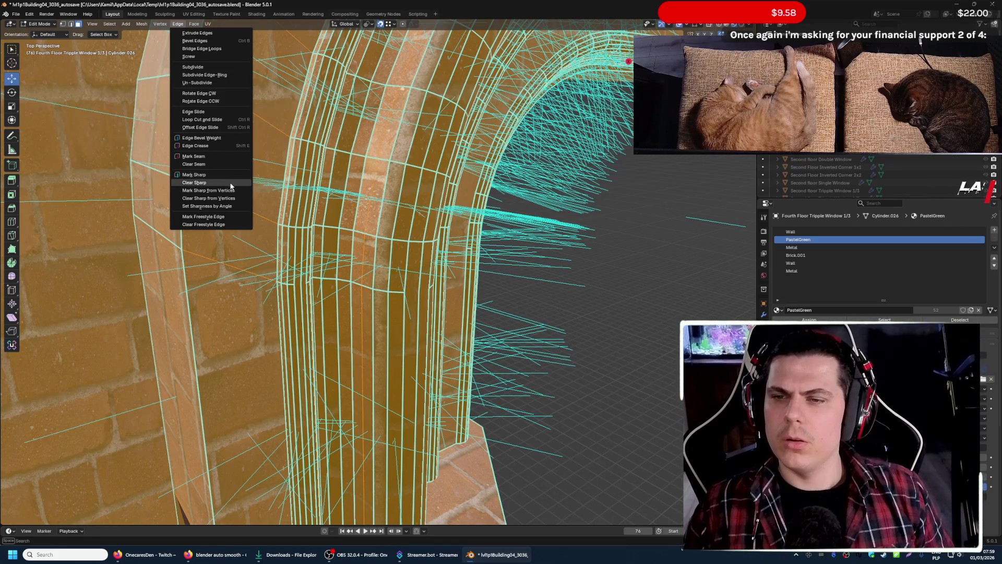
click(239, 177)
key(Tab)
key(shift+grave)
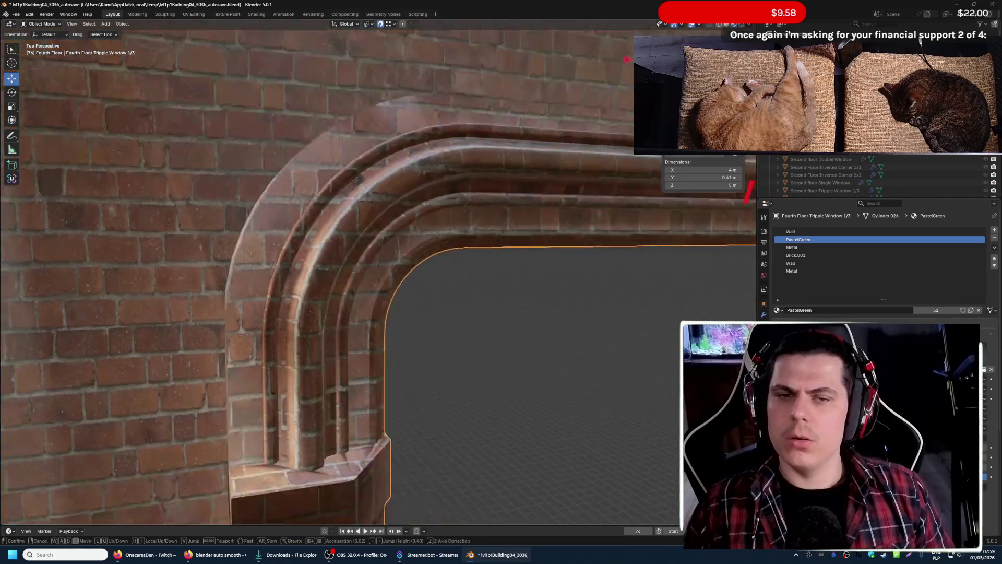
key(w)
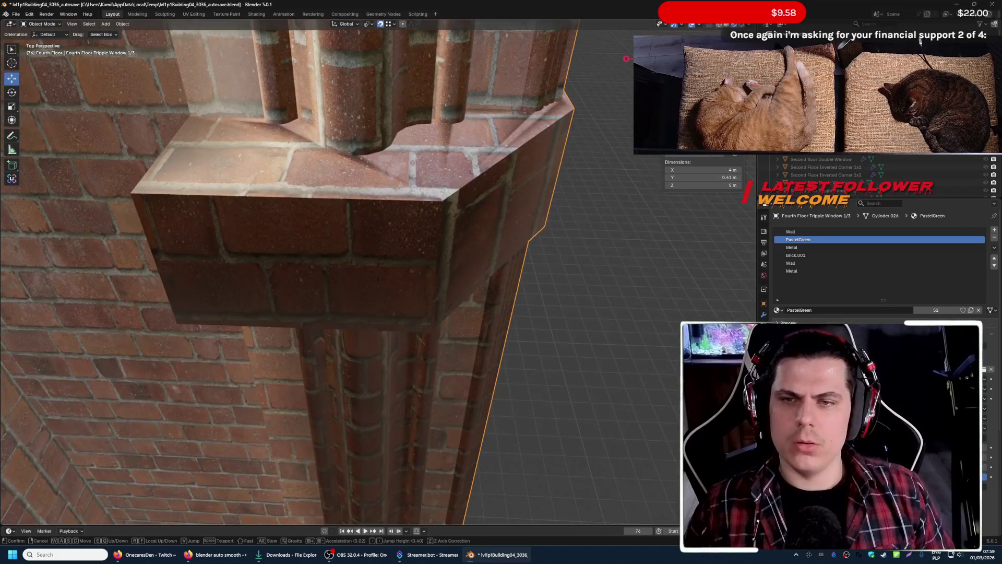
key(s)
click(386, 230)
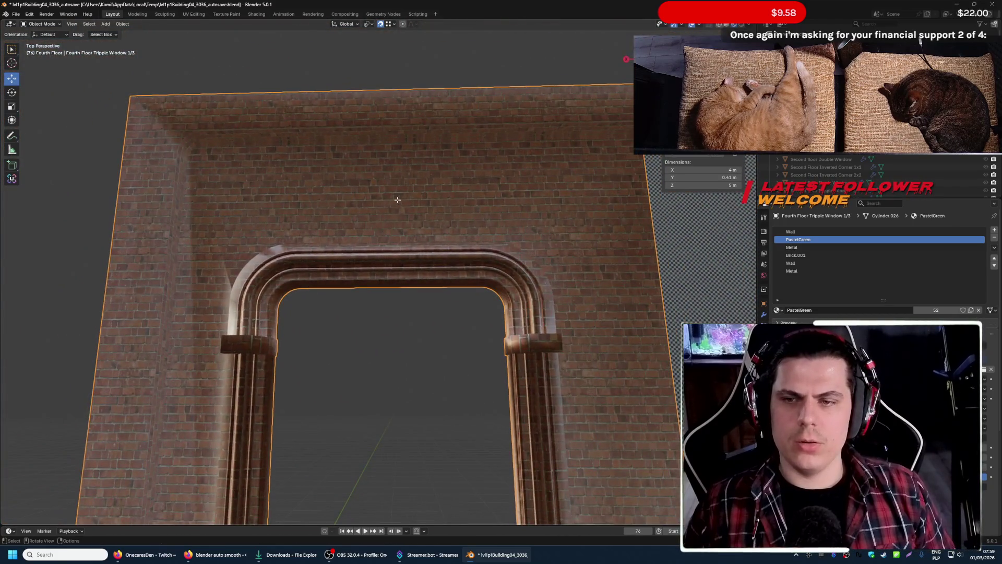
- Reset the window mesh's custom normal vectors (Alt+N > Reset Vectors) and return to Object Mode
key(Tab)
key(alt+n)
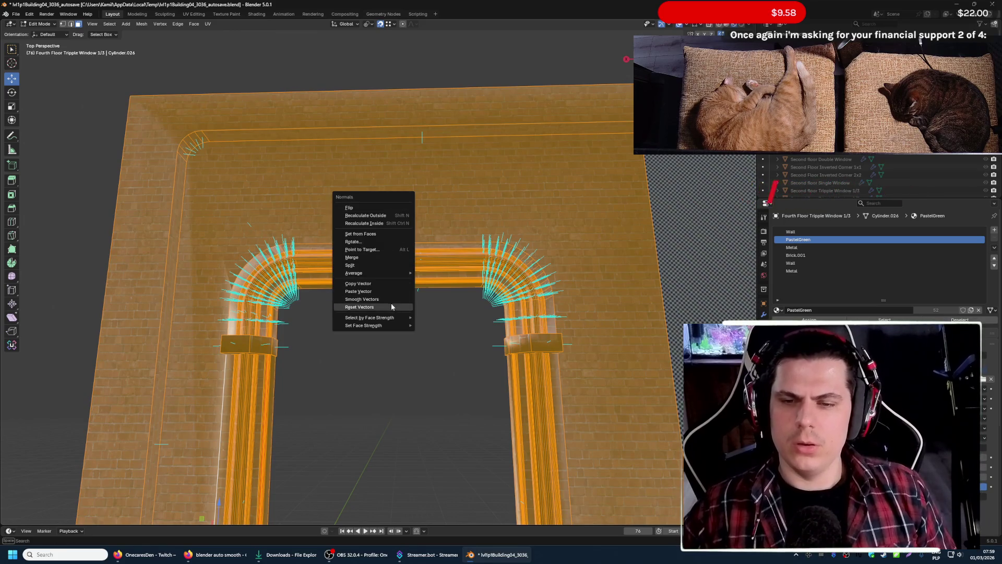
click(391, 306)
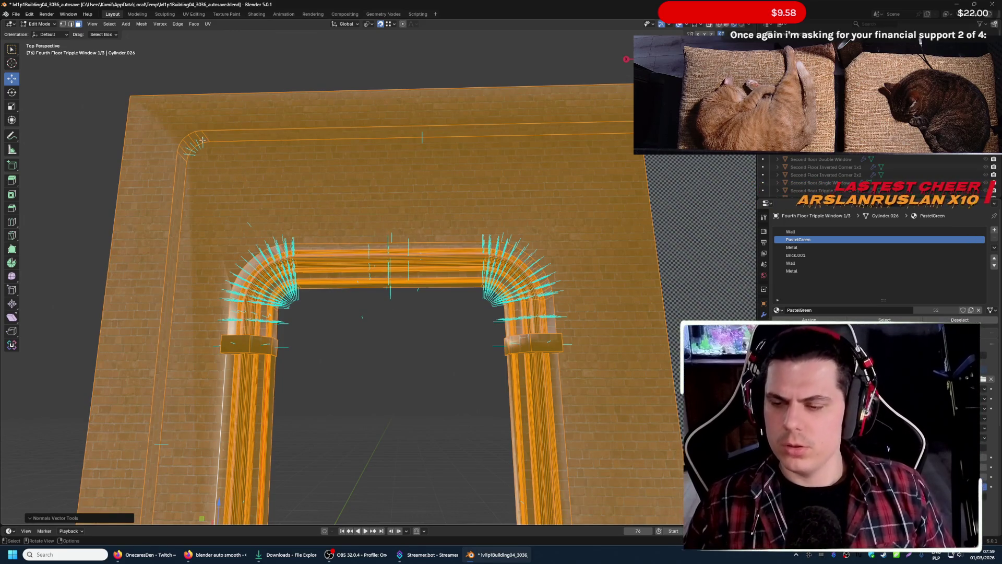
key(Tab)
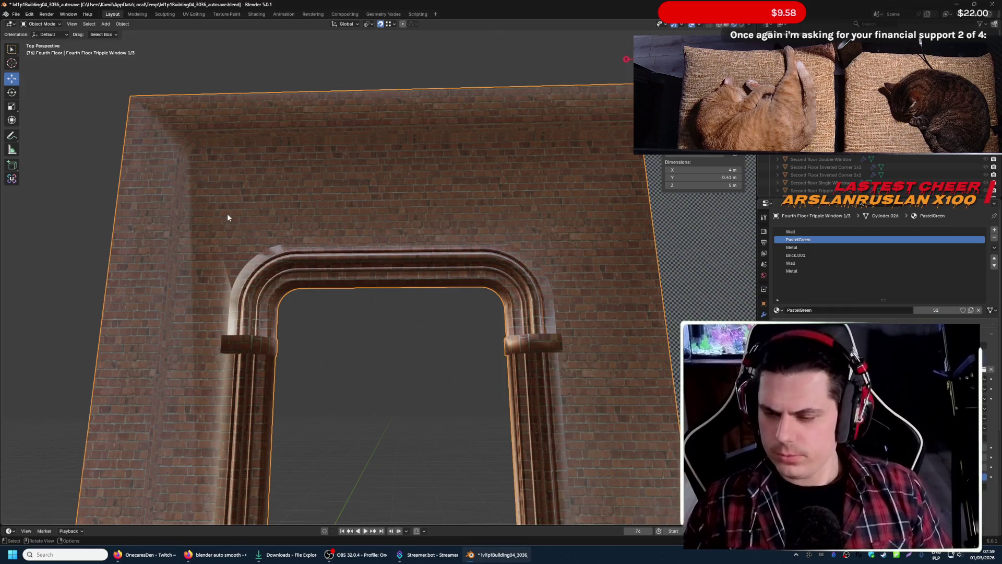
- Open and dismiss the Object menu twice without choosing anything, then start walk navigation
click(122, 23)
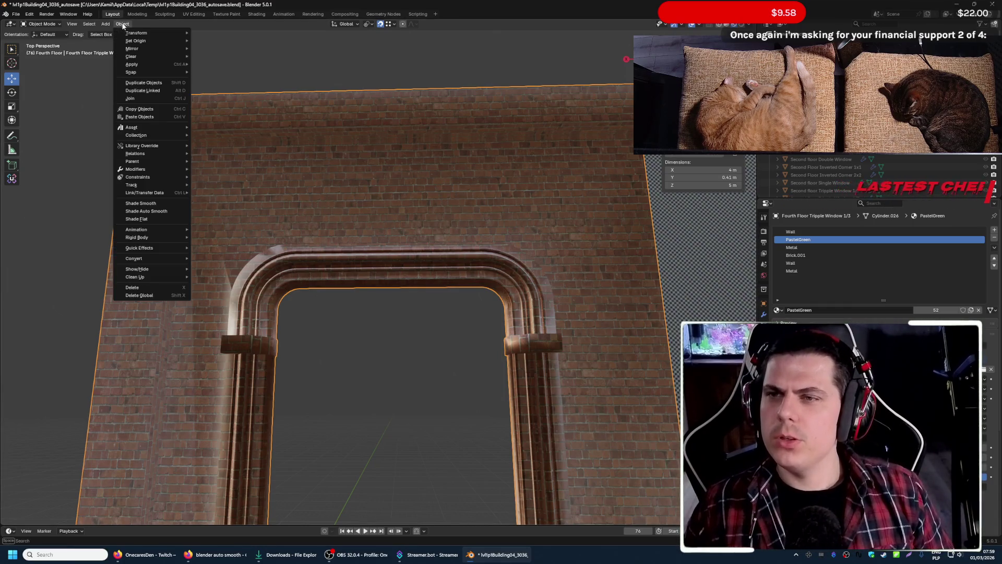
mouse_move(149, 48)
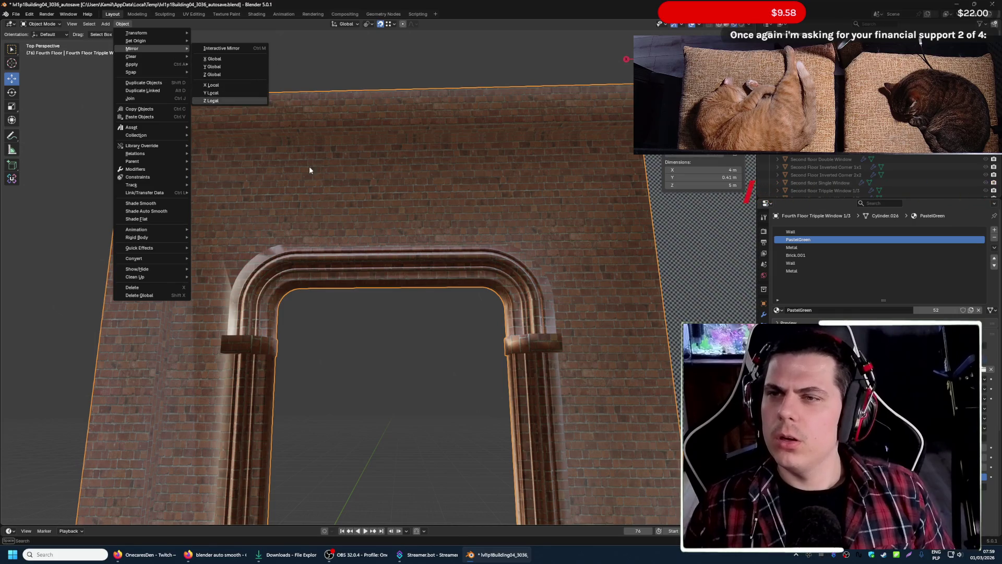
click(309, 170)
click(122, 25)
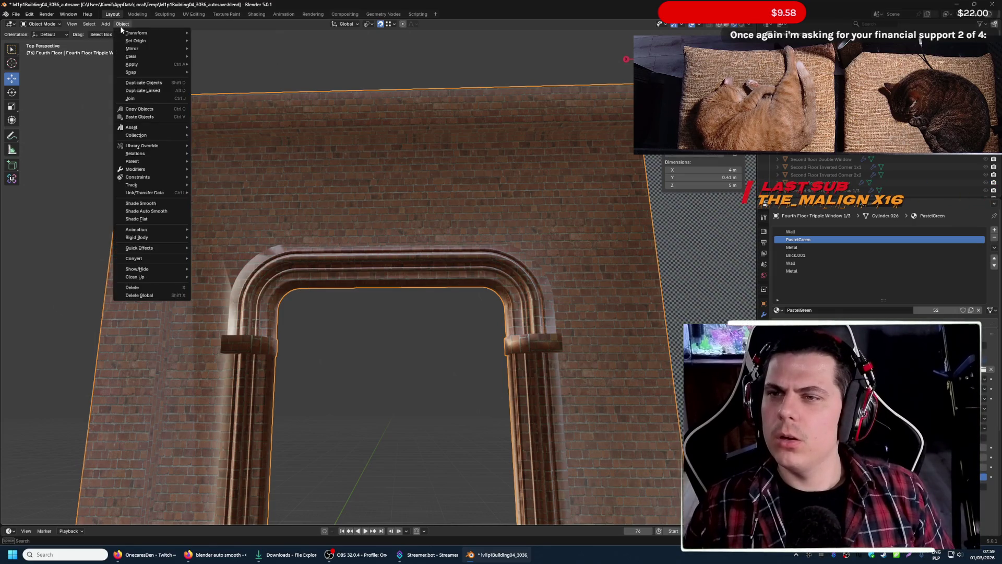
key(Escape)
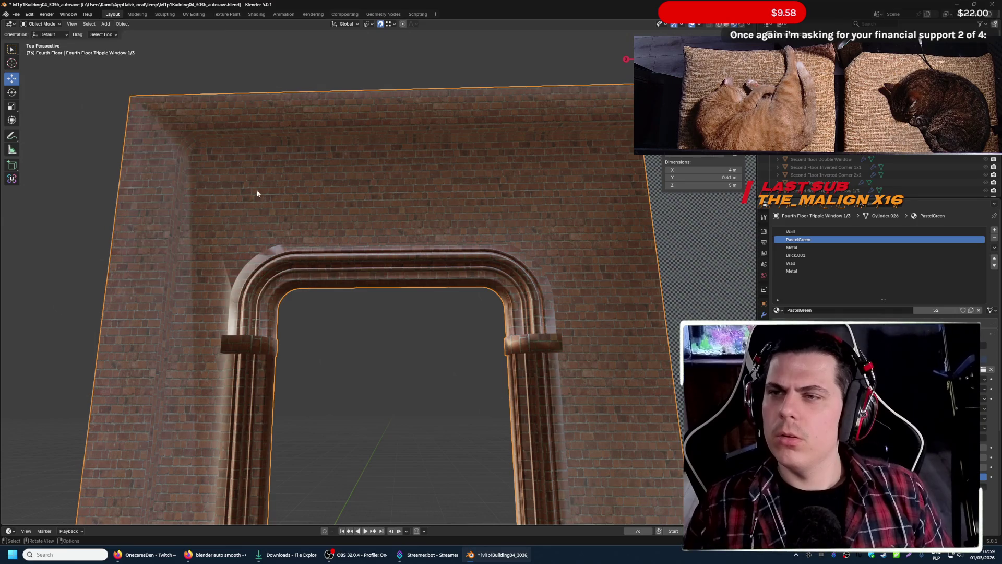
key(shift+grave)
- Apply Shade Auto Smooth to the sill with the default 30° angle
click(302, 205)
right_click(301, 205)
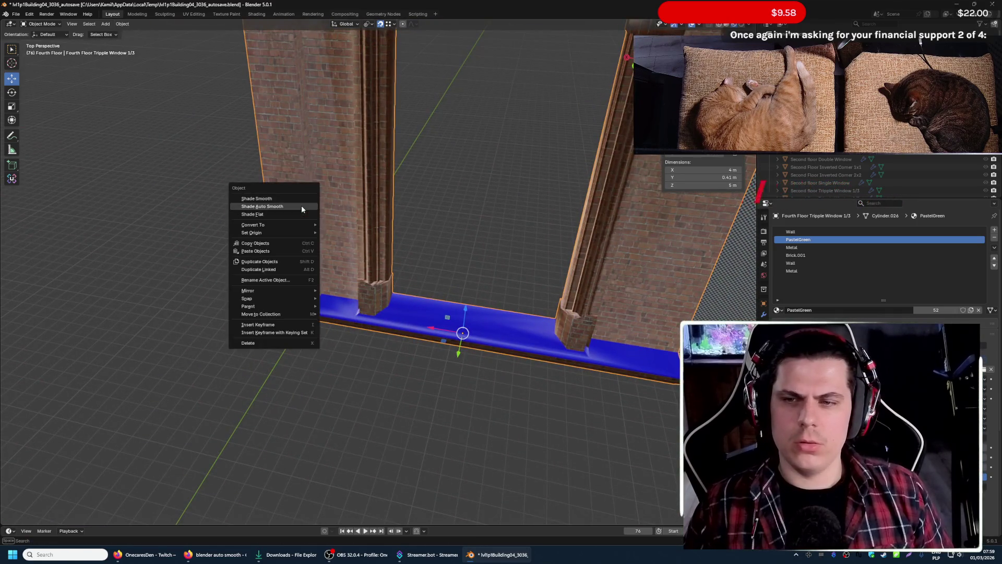
click(298, 205)
text(30)
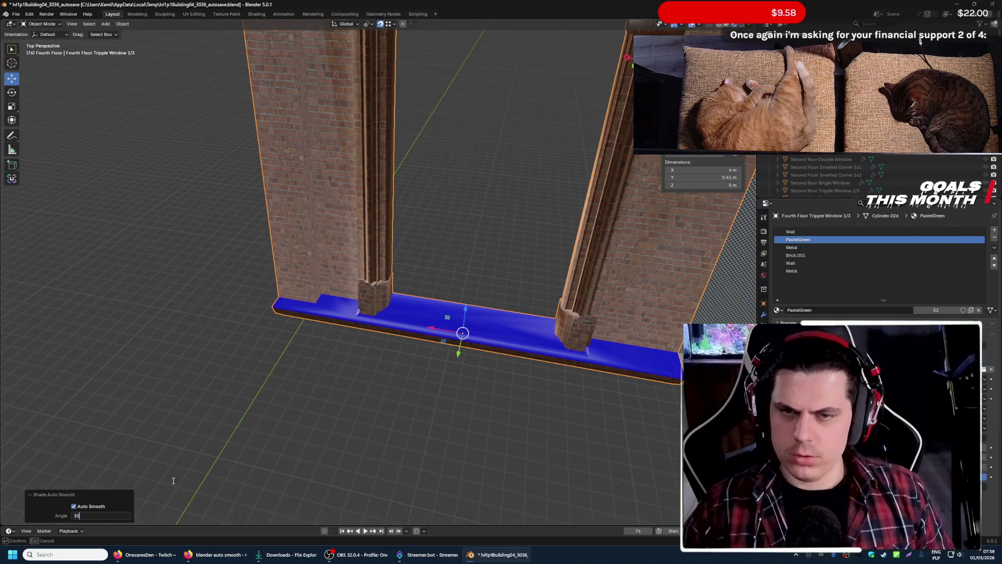
key(Return)
- Walk the view in close to the blue ledge at the pillar base and enter Edit Mode
key(shift+grave)
key(w)
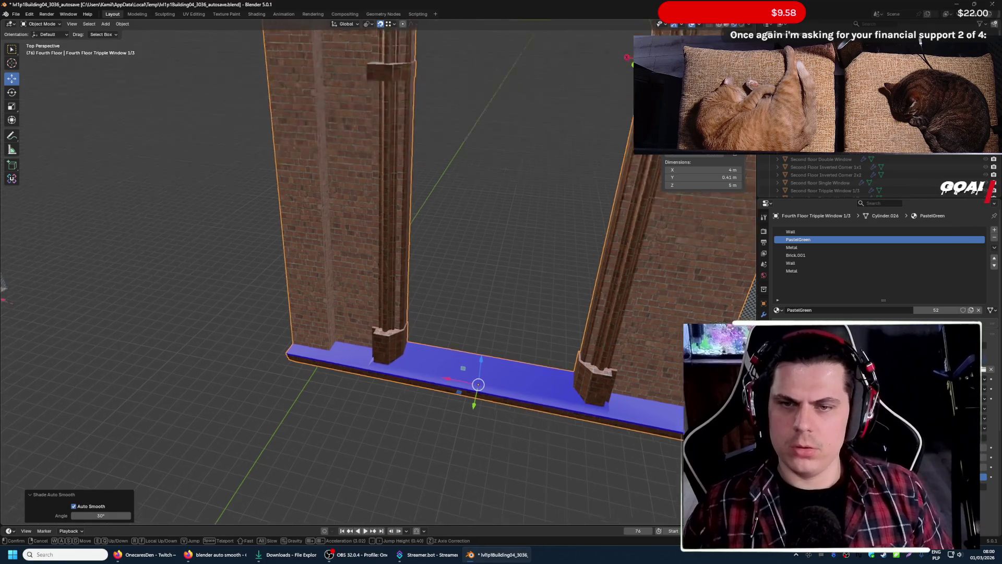
key(w)
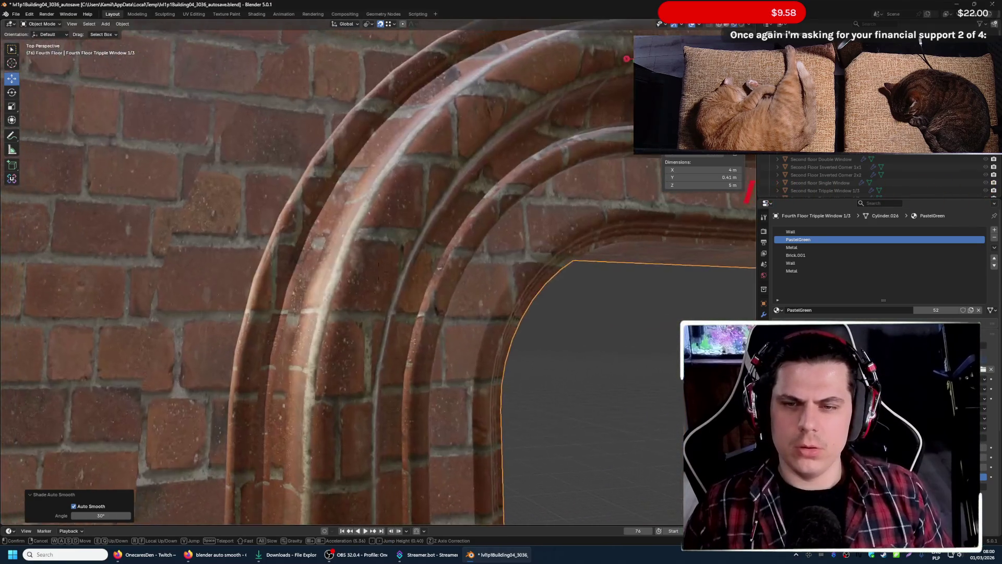
key(s)
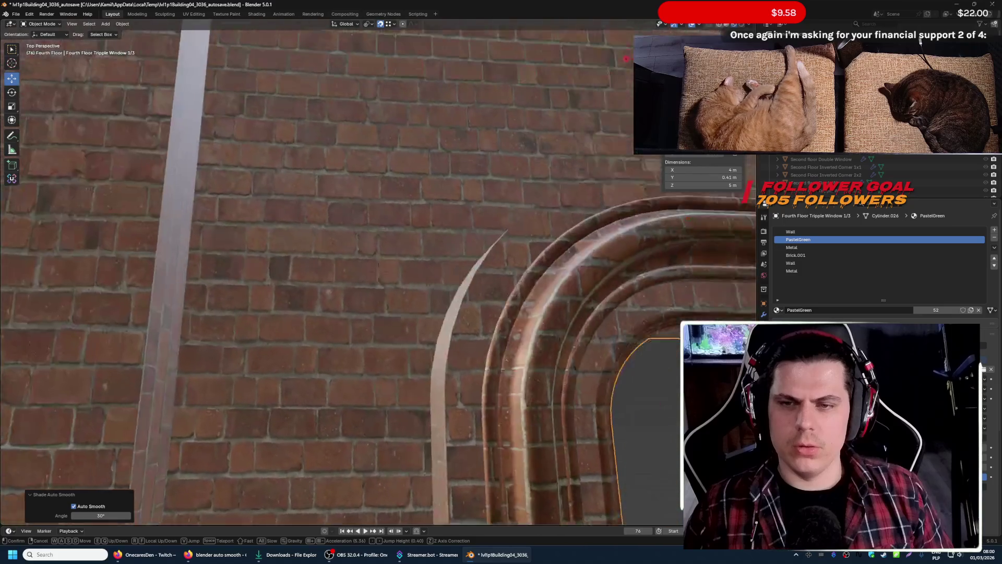
key(s)
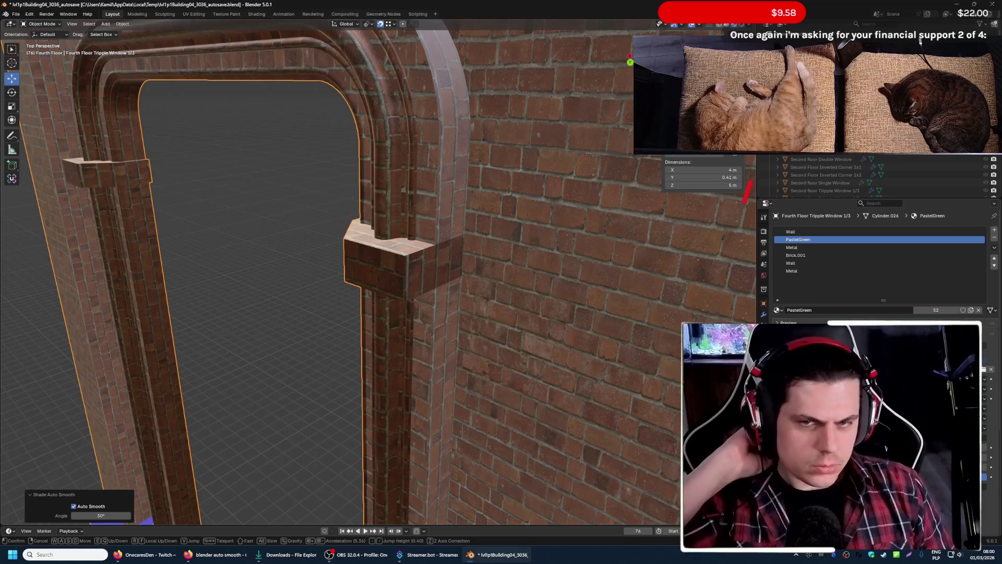
key(s)
key(w)
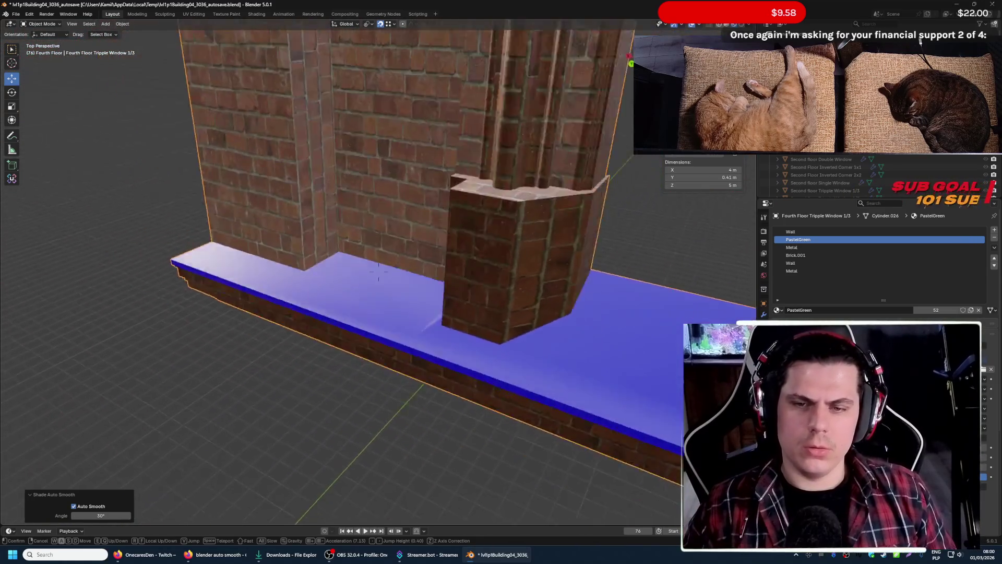
key(w)
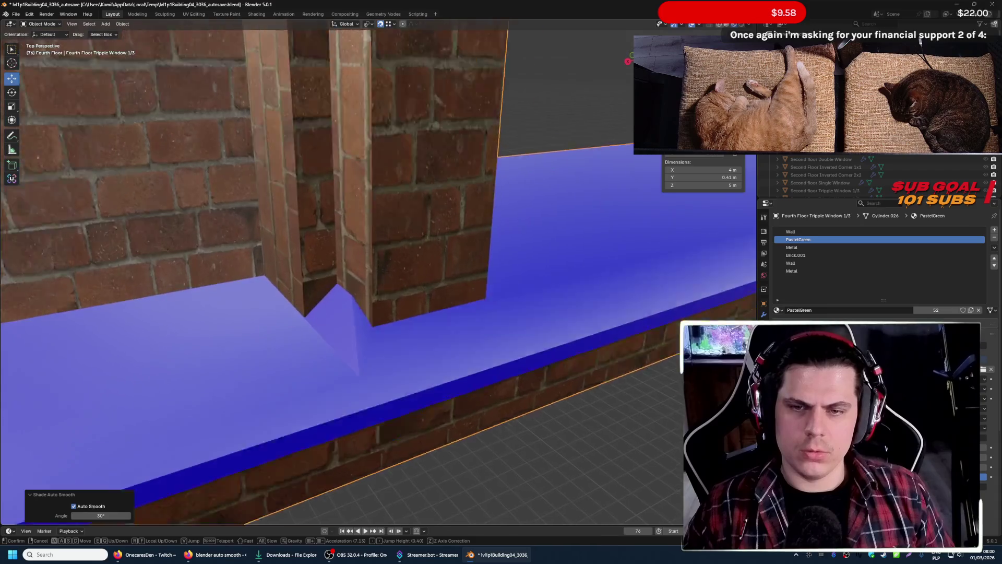
key(Tab)
- Lower the notch's peak vertex down to flatten the ledge beside the pillar
key(s)
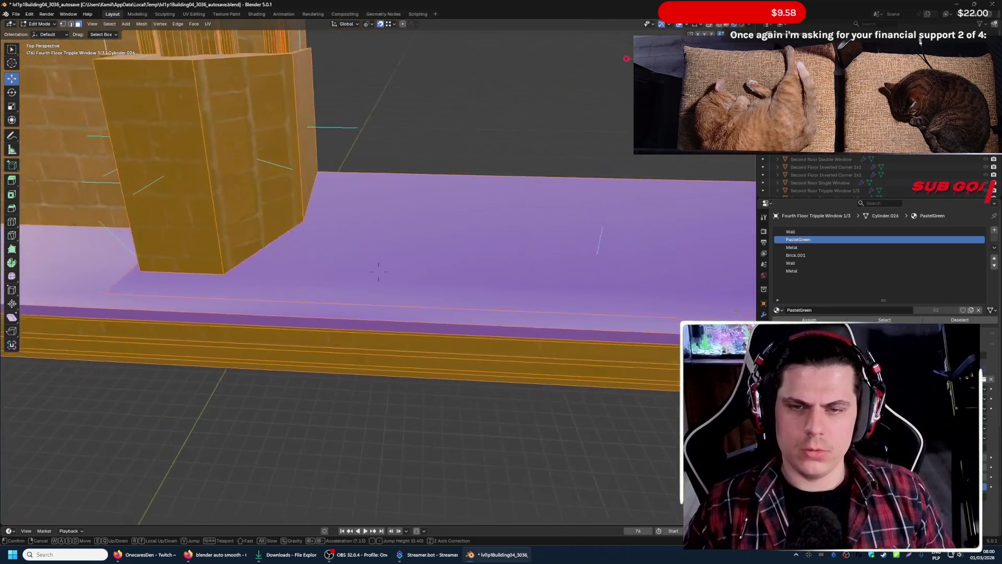
key(w)
key(s)
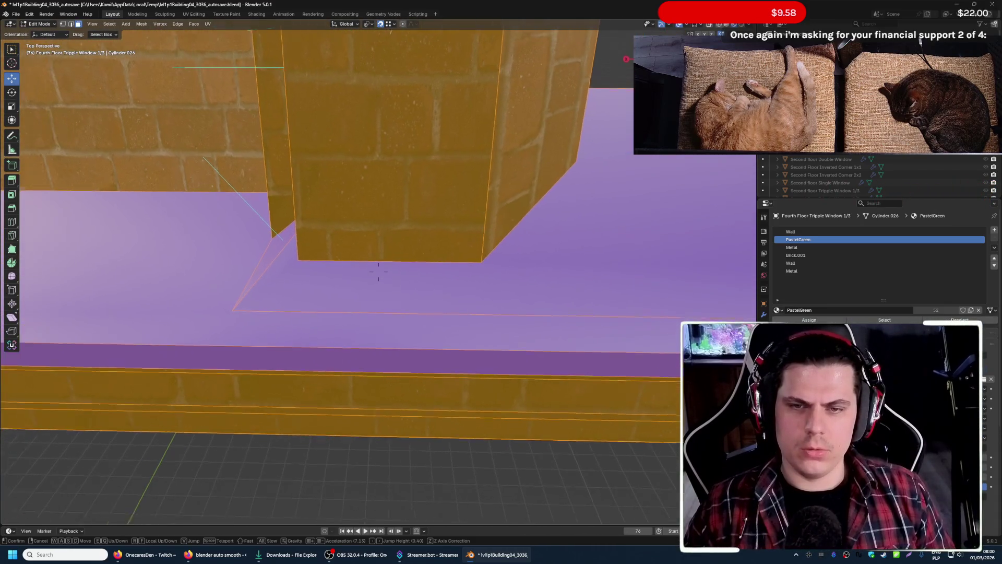
key(w)
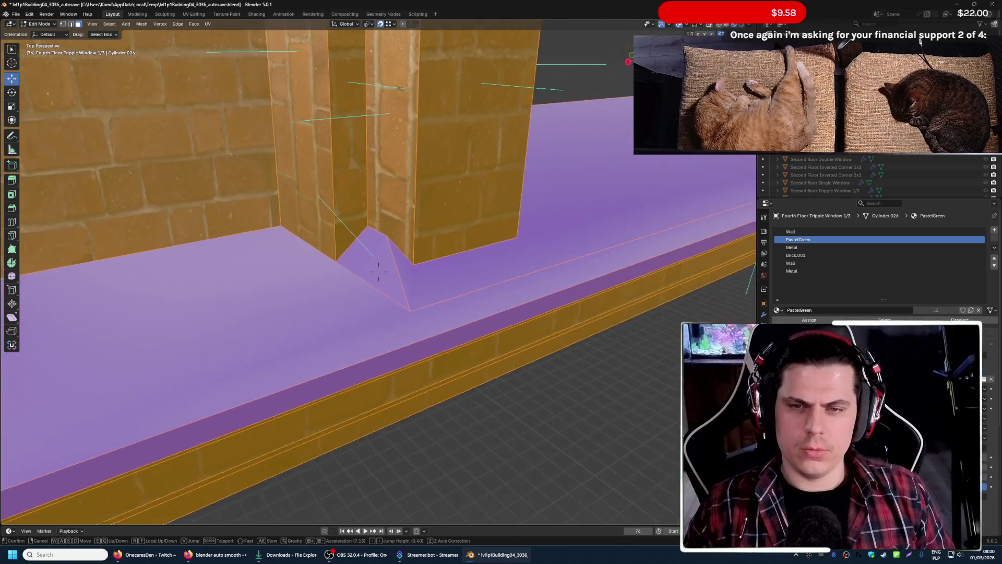
click(412, 370)
key(2)
click(359, 253)
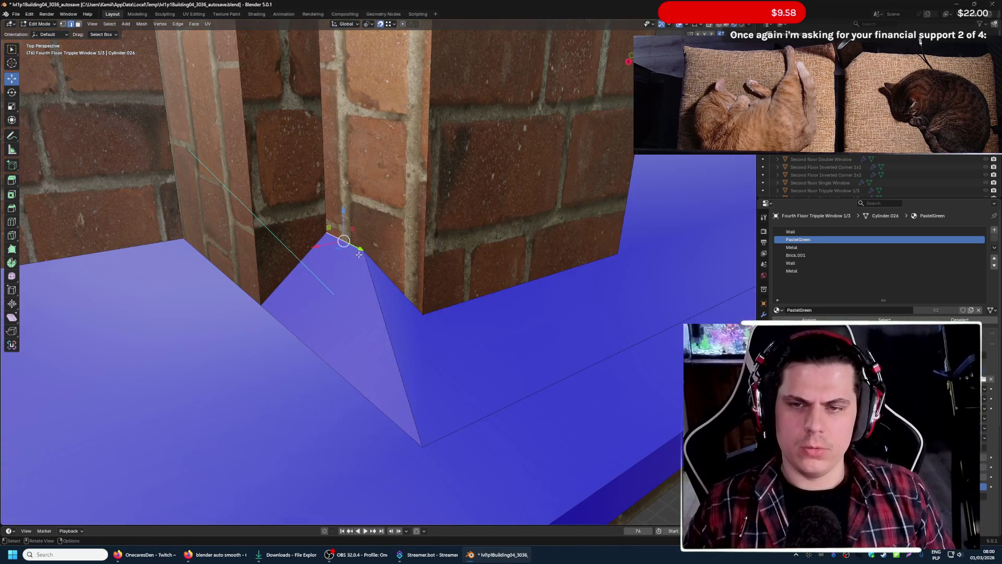
drag(344, 218, 267, 283)
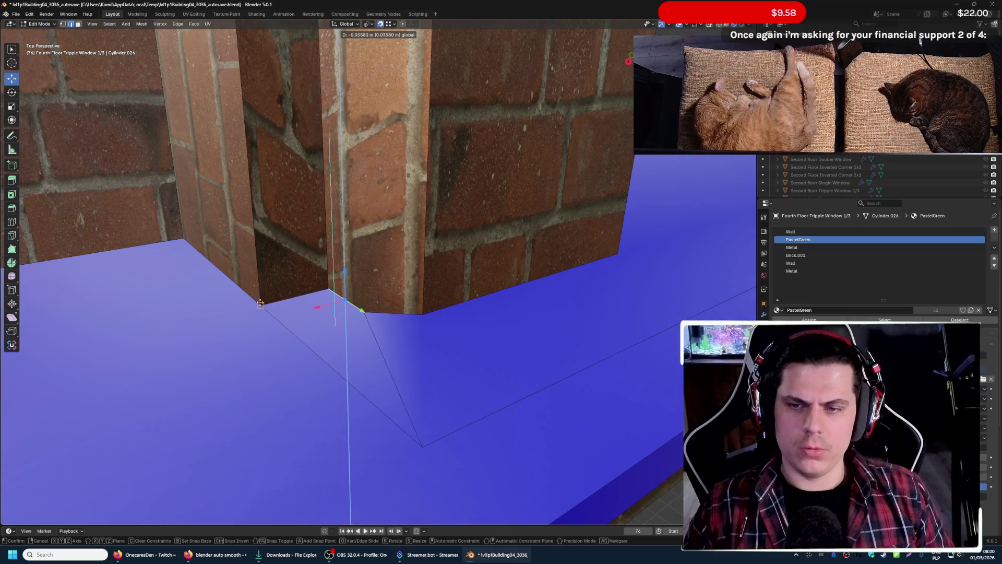
click(260, 304)
- Move the next notch corner vertex along the wall edge with two G grabs
click(386, 309)
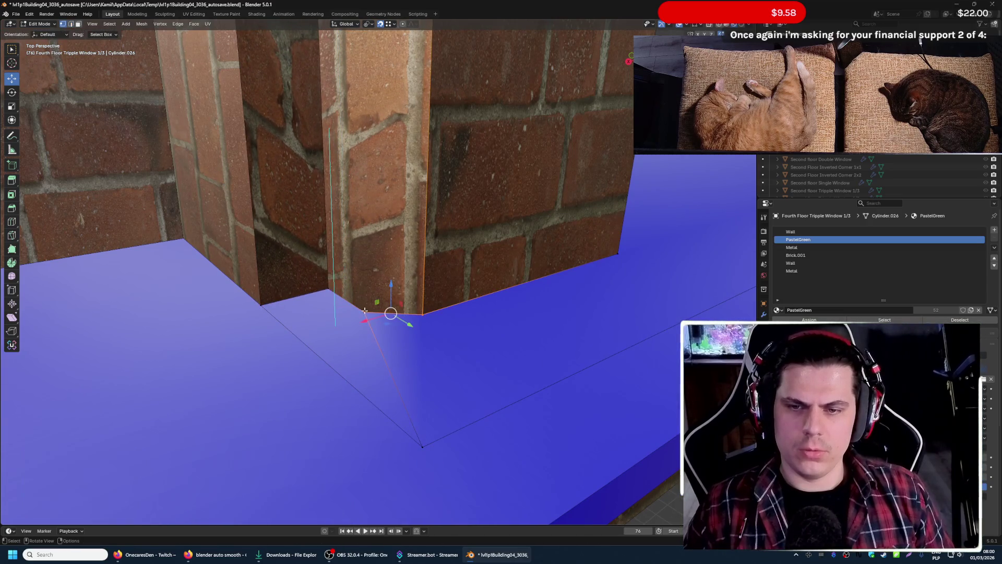
key(shift+grave)
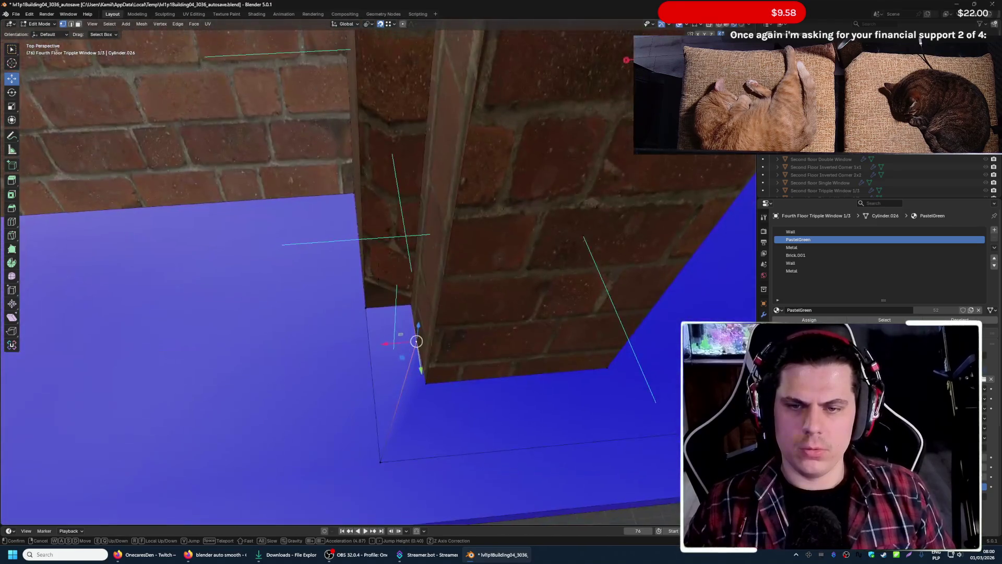
click(363, 324)
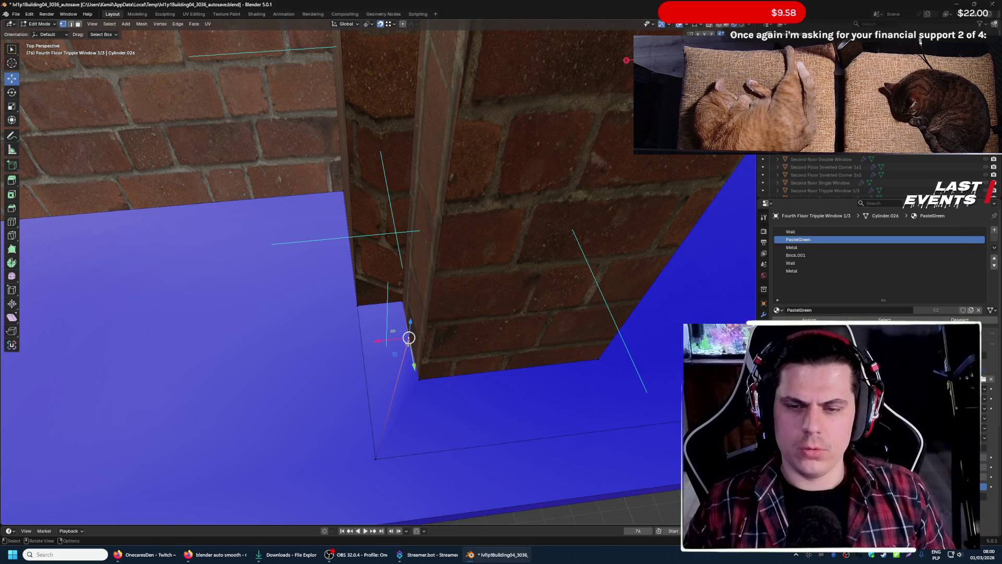
key(g)
click(399, 312)
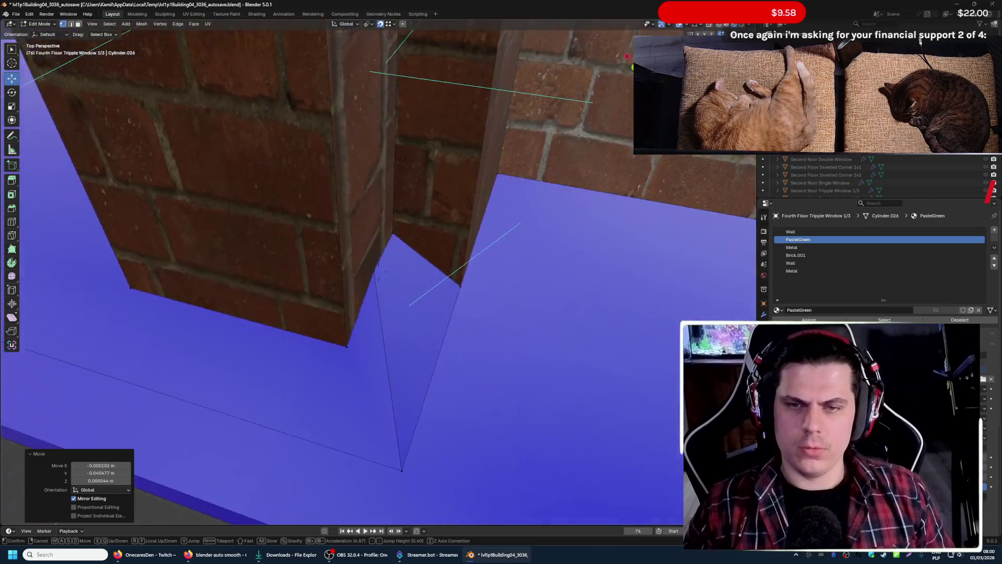
click(375, 277)
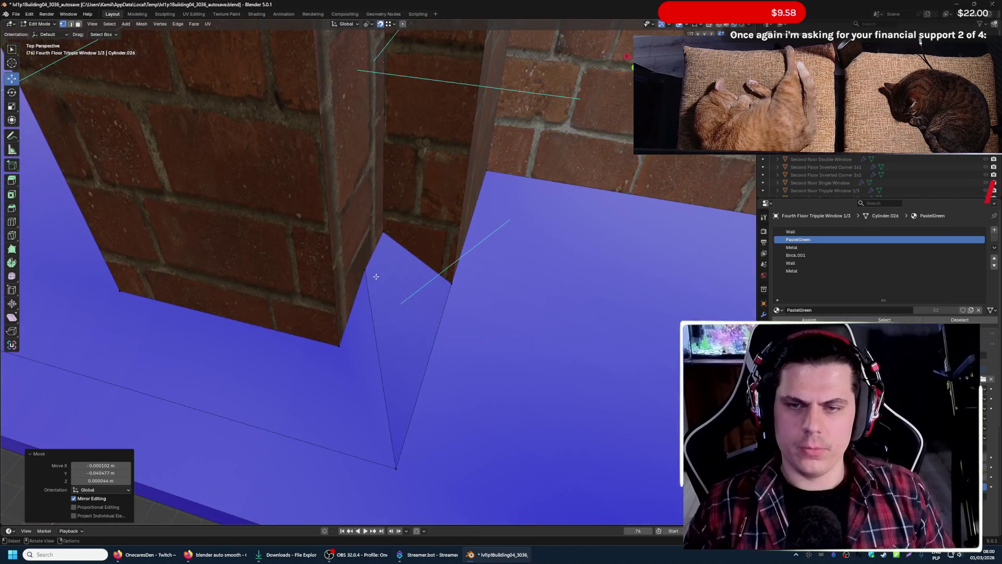
key(g)
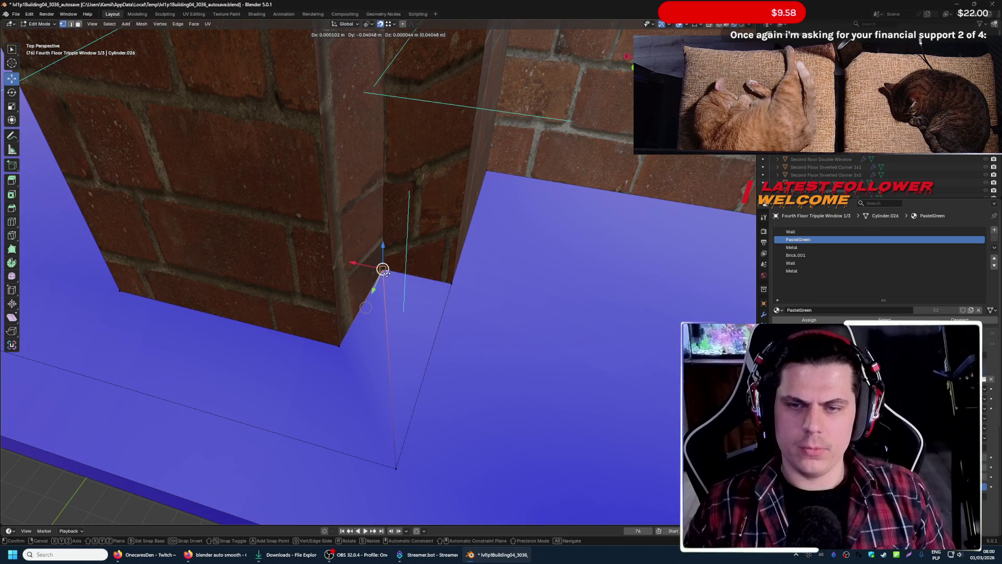
click(380, 269)
- Walk the view around the brick column and back down onto the ledge corner
key(shift+grave)
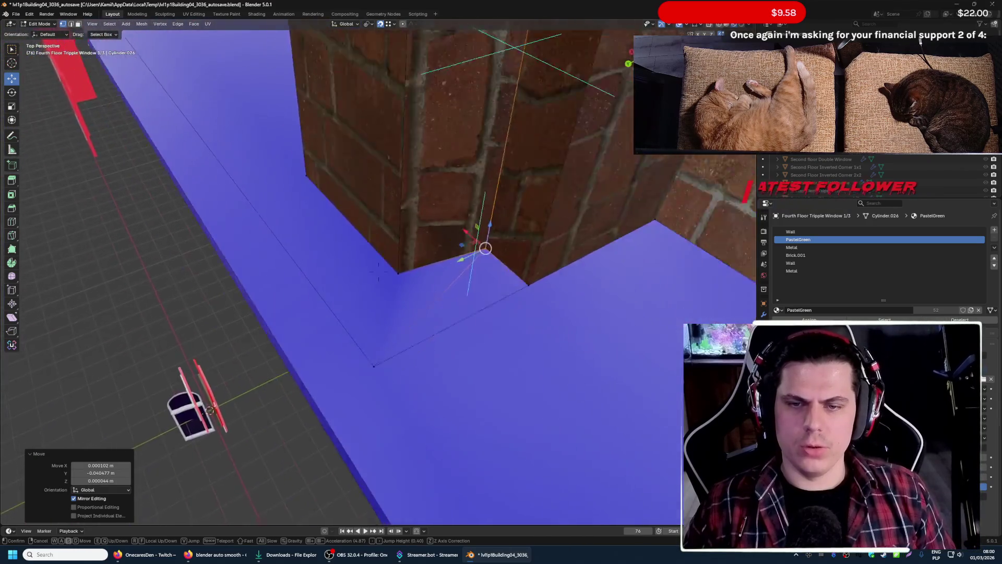
key(s)
key(w)
key(s)
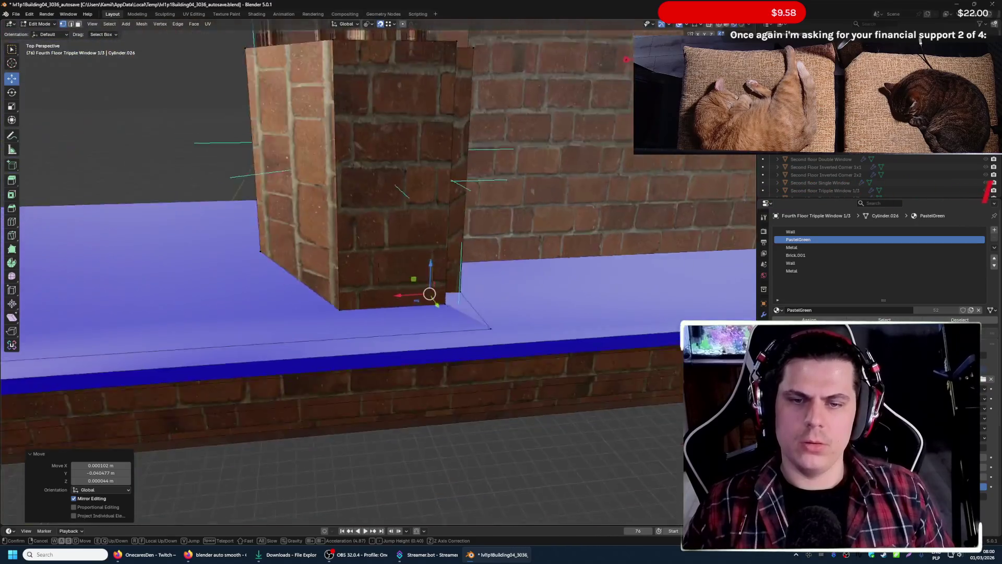
key(w)
key(s)
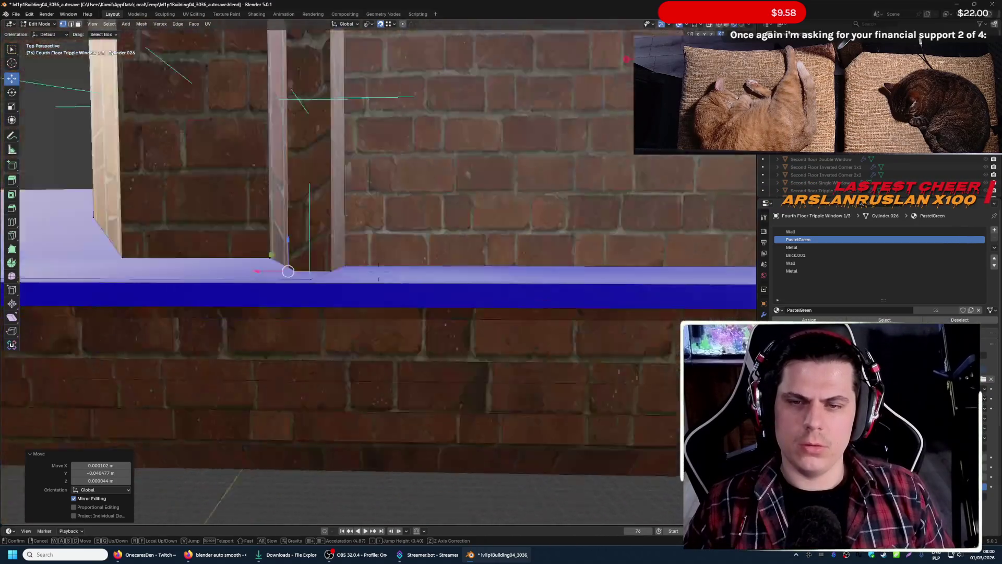
key(w)
key(s)
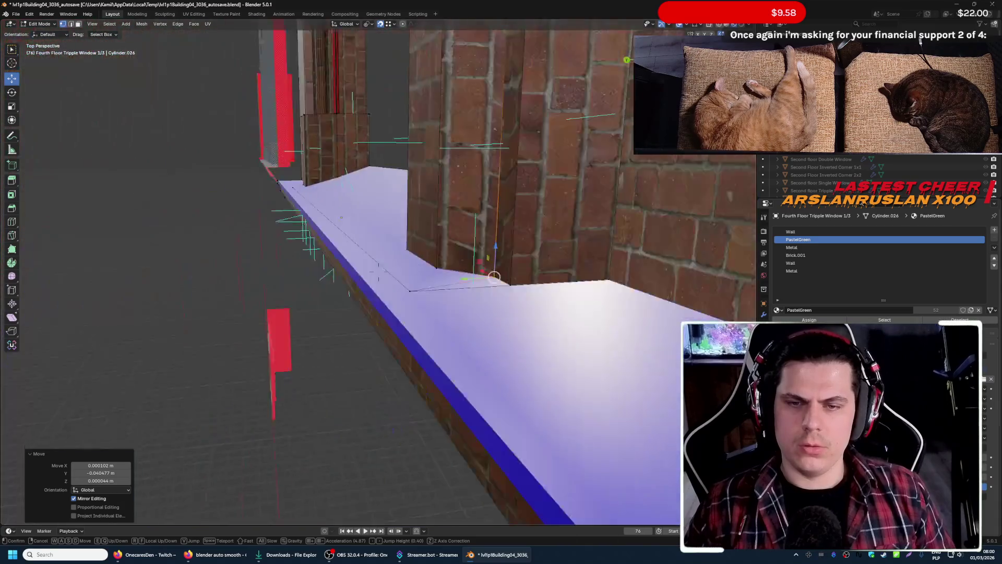
key(w)
key(s)
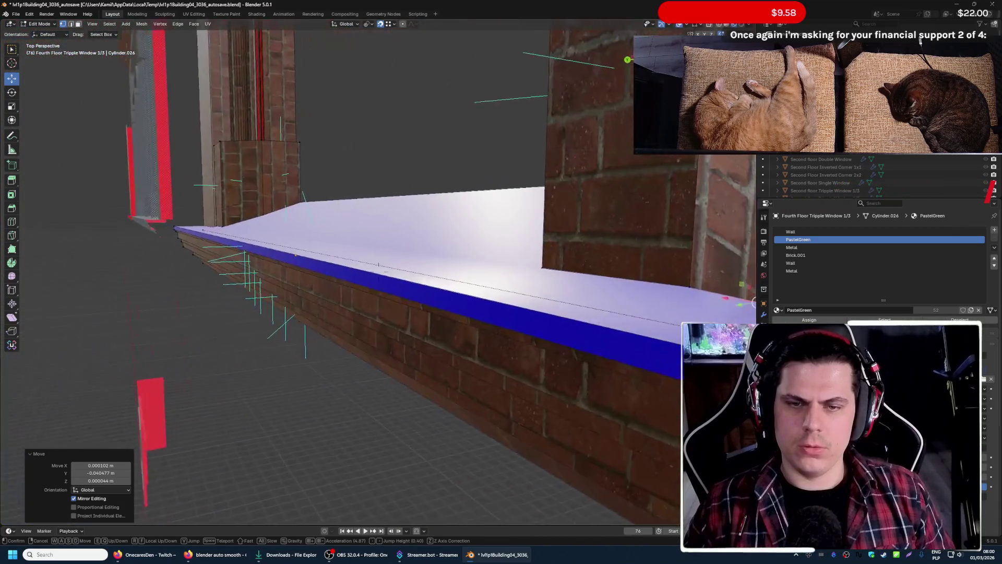
key(w)
click(411, 328)
- Undo the last move, then drag the peak vertex straight down onto the sill surface
key(ctrl+z)
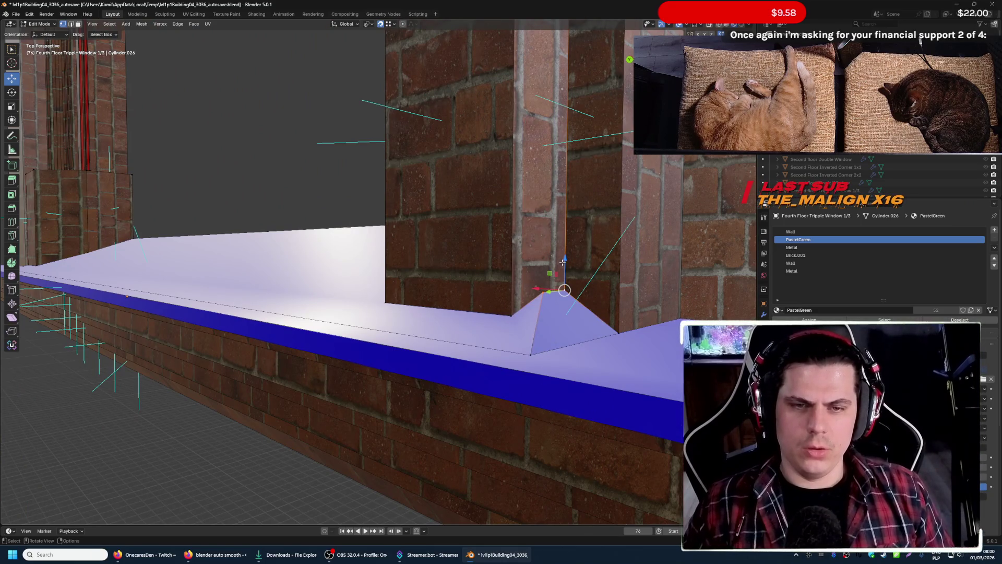
drag(562, 261, 562, 278)
key(shift+grave)
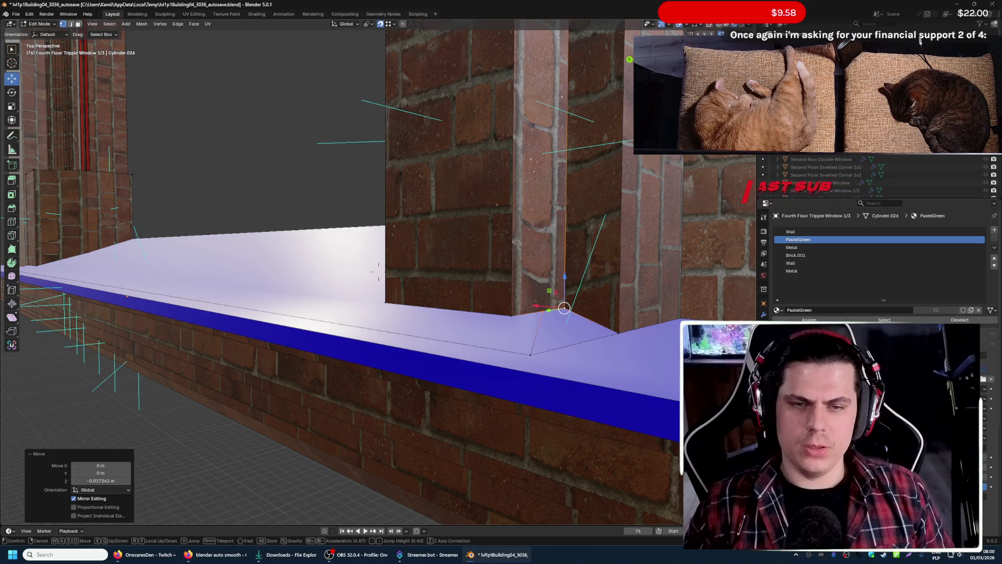
key(s)
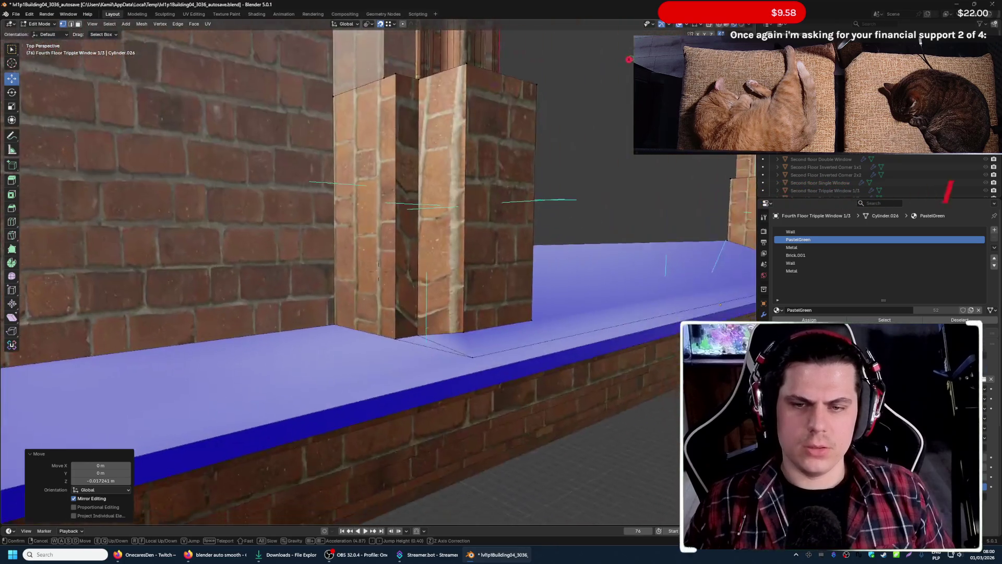
click(545, 354)
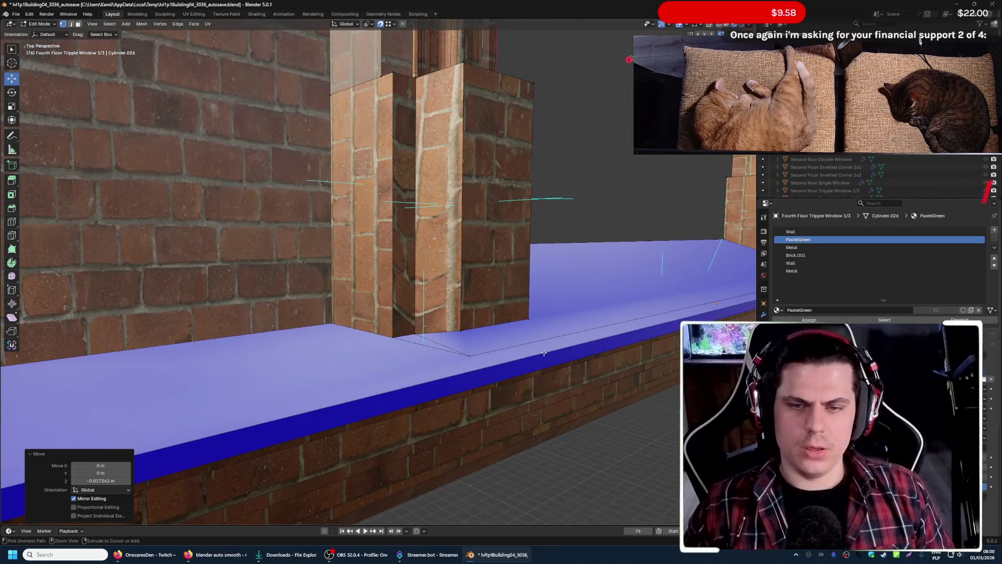
- Undo the vertex lowering and select the small notch face
key(ctrl+z)
key(ctrl+z)
key(a)
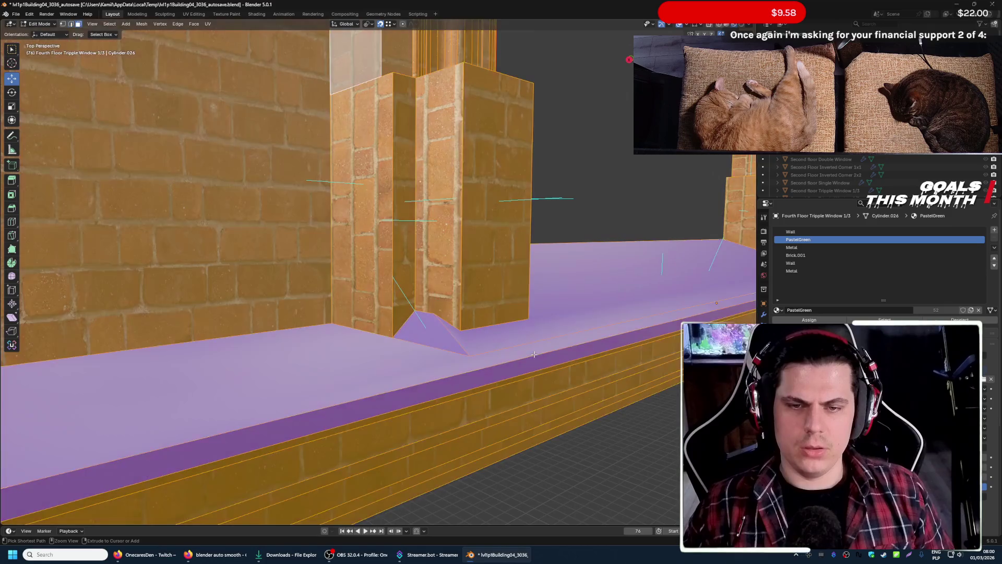
key(alt+a)
key(a)
click(424, 313)
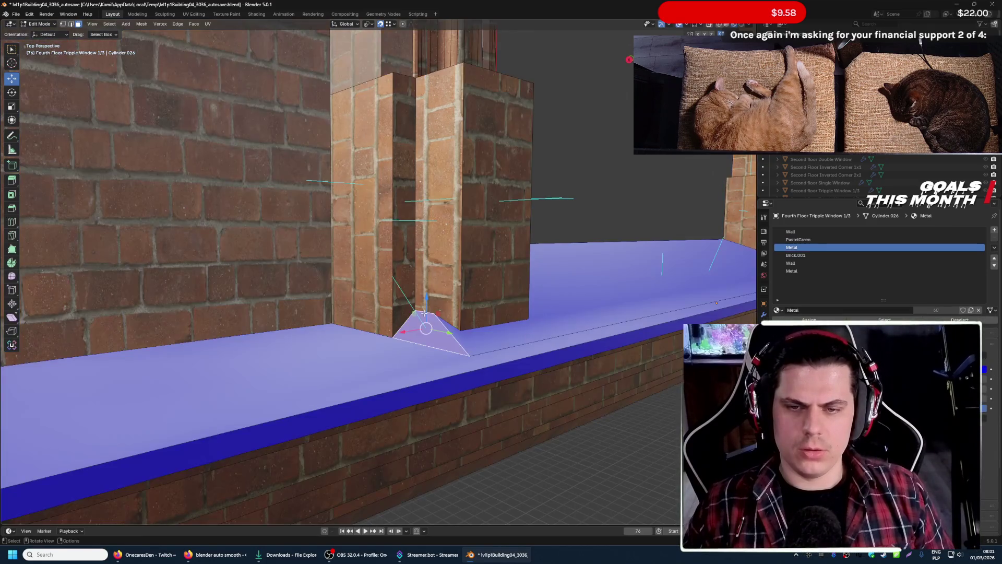
- Move the notch face vertically with G Z, inspect it up close and leave Edit Mode
key(g)
key(z)
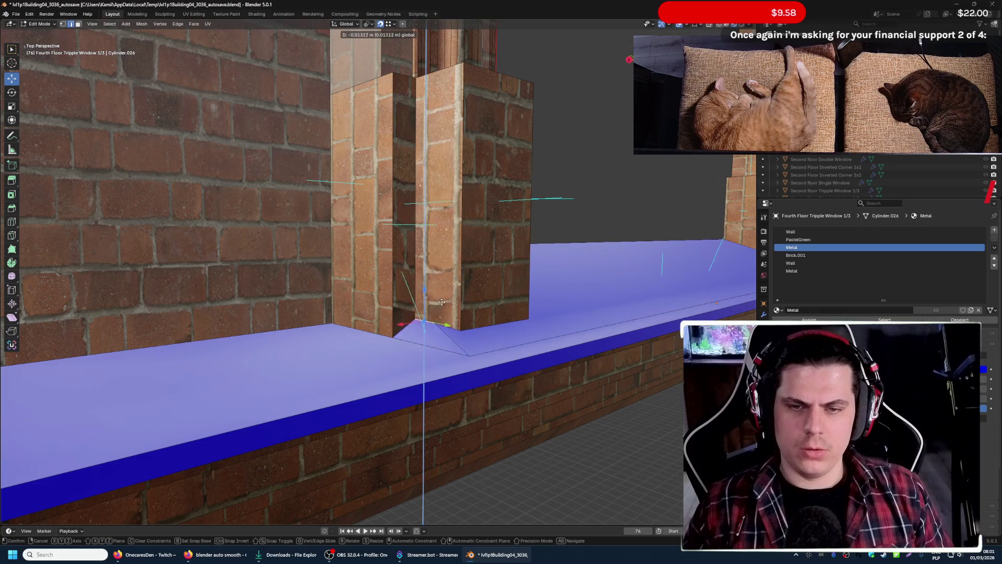
click(461, 326)
key(shift+grave)
key(w)
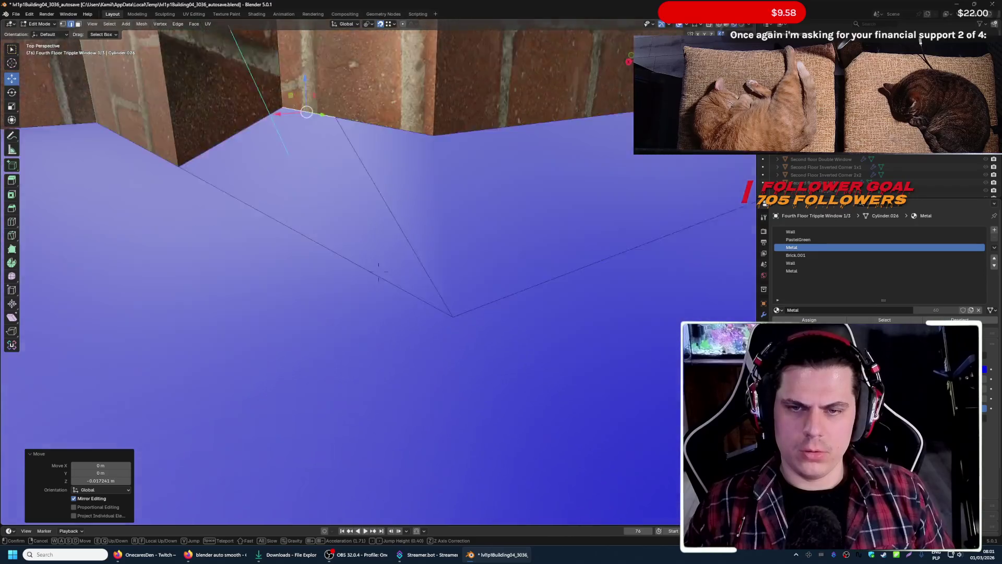
key(s)
click(461, 324)
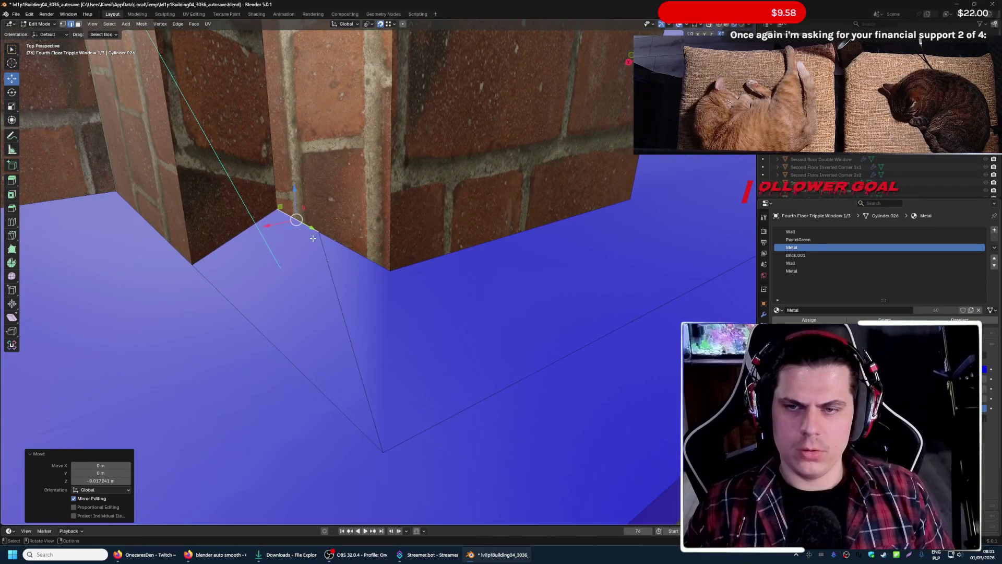
key(Tab)
key(Tab)
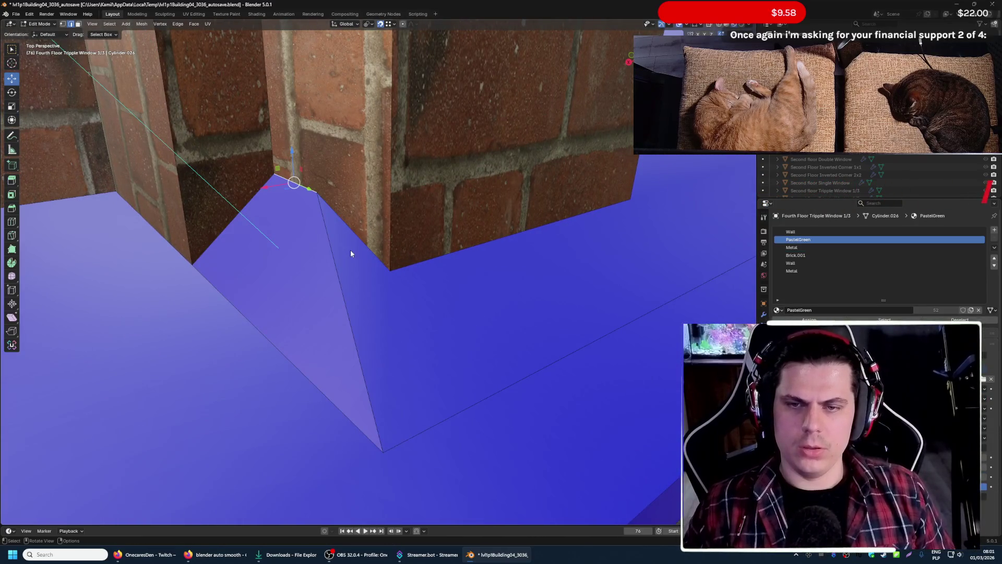
key(shift+grave)
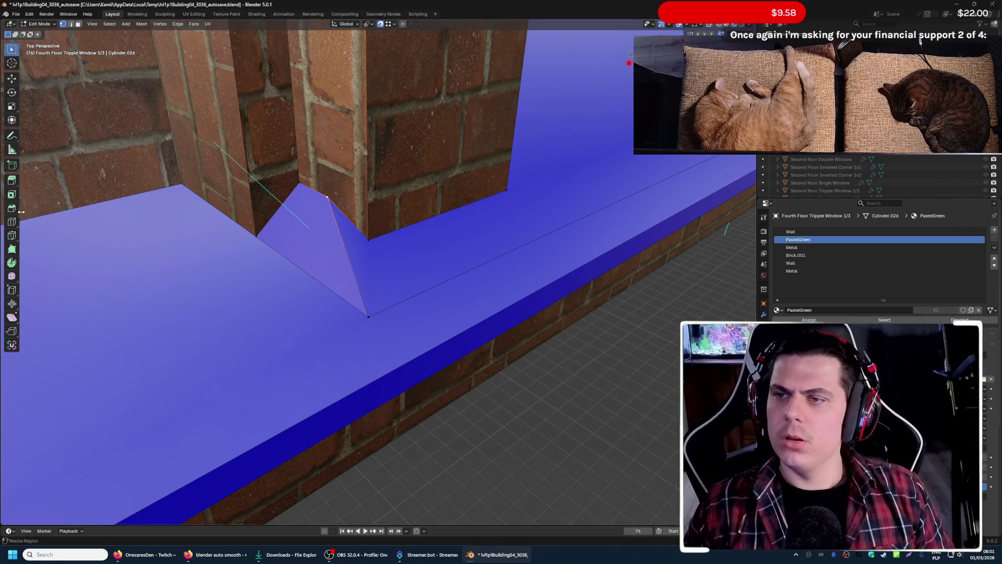
- Drag the peak and corner sill vertices down onto the pillar corner
drag(327, 197, 369, 234)
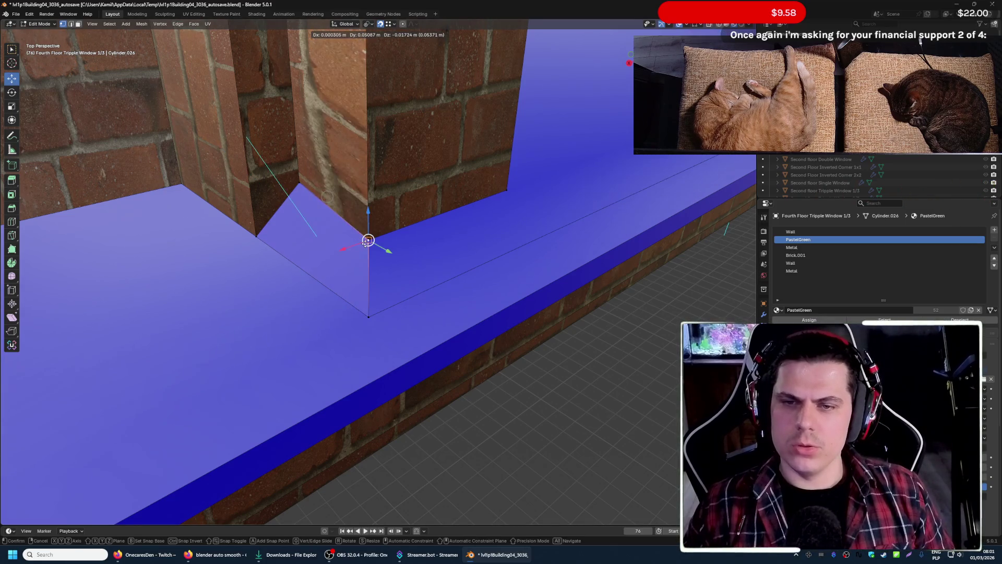
click(300, 184)
drag(299, 162, 299, 167)
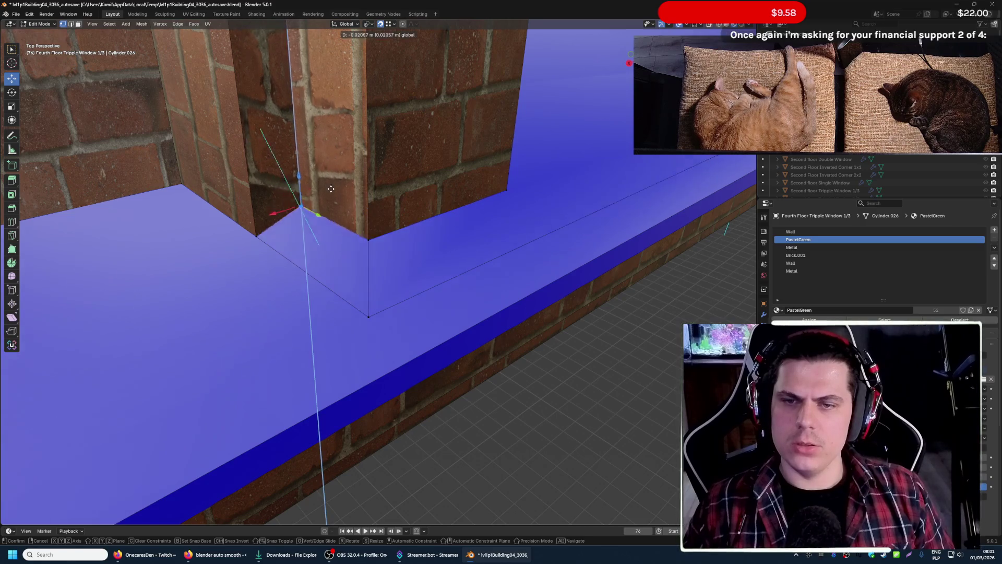
key(shift+grave)
key(w)
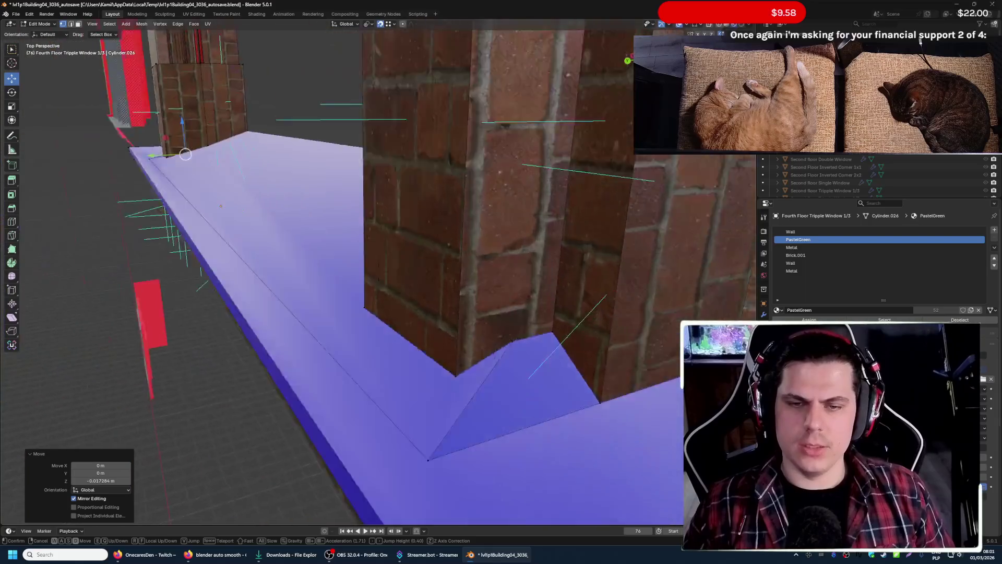
click(374, 230)
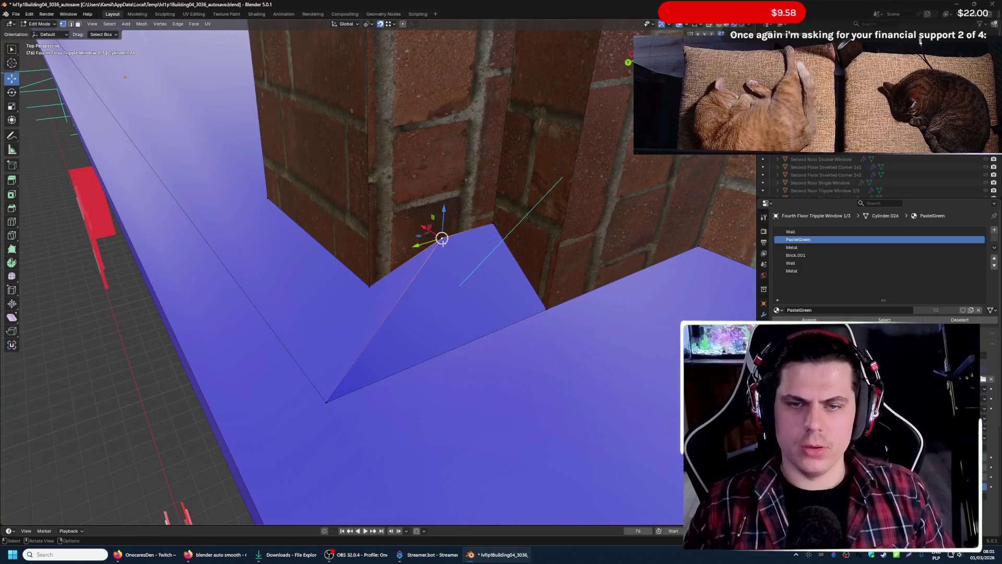
drag(441, 237, 369, 286)
- Lower the next corner vertex with two G Z moves and return to Object Mode
click(482, 231)
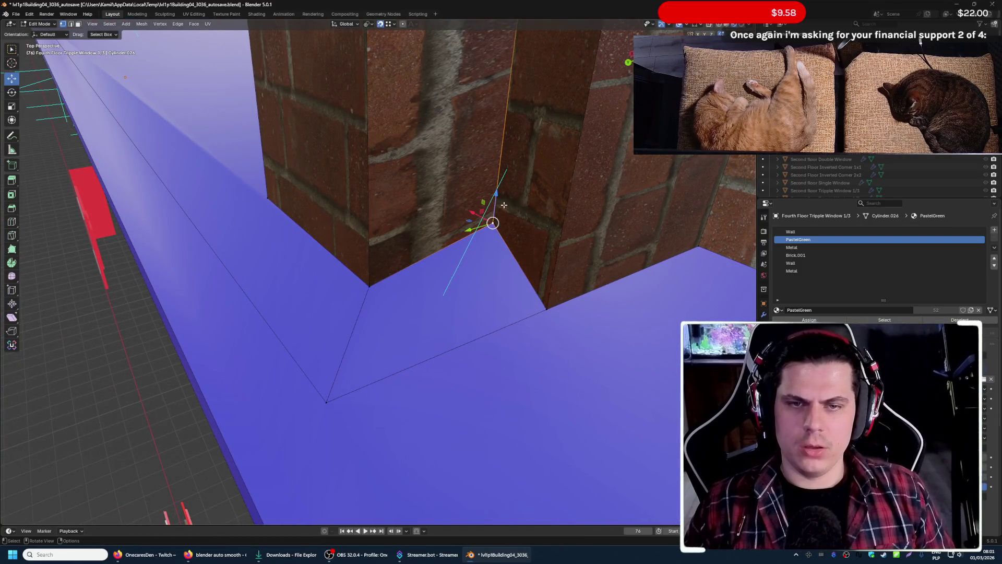
key(g)
key(z)
click(547, 305)
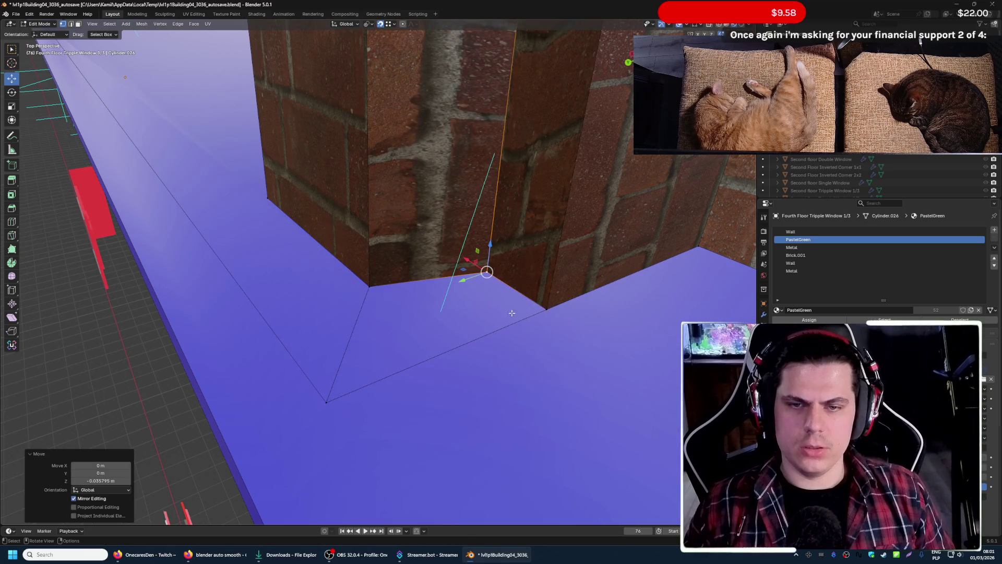
key(shift+grave)
key(w)
click(455, 315)
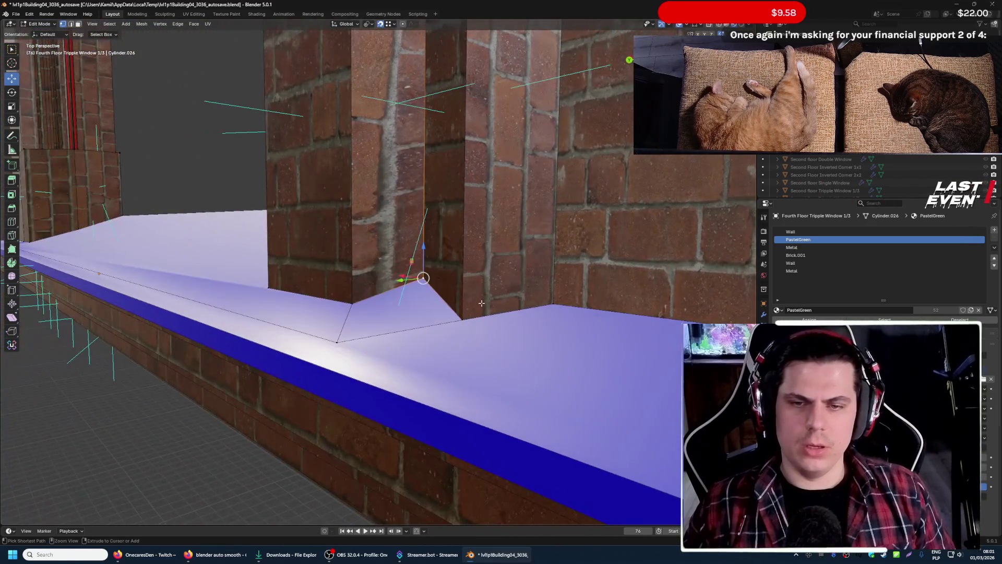
key(g)
key(z)
click(357, 296)
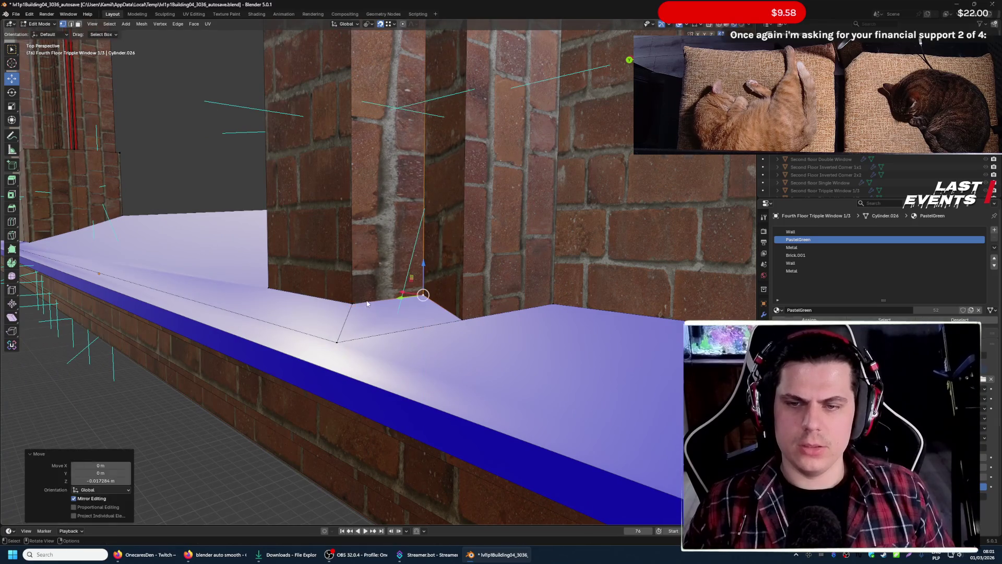
key(Tab)
key(shift+grave)
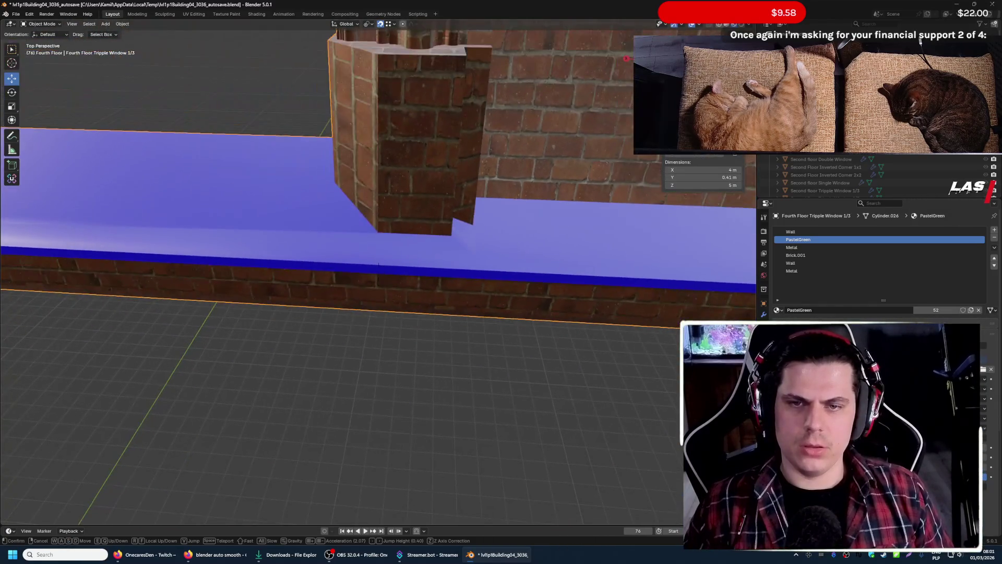
- Select the whole window mesh in Edit Mode and apply Shade Smooth
click(408, 289)
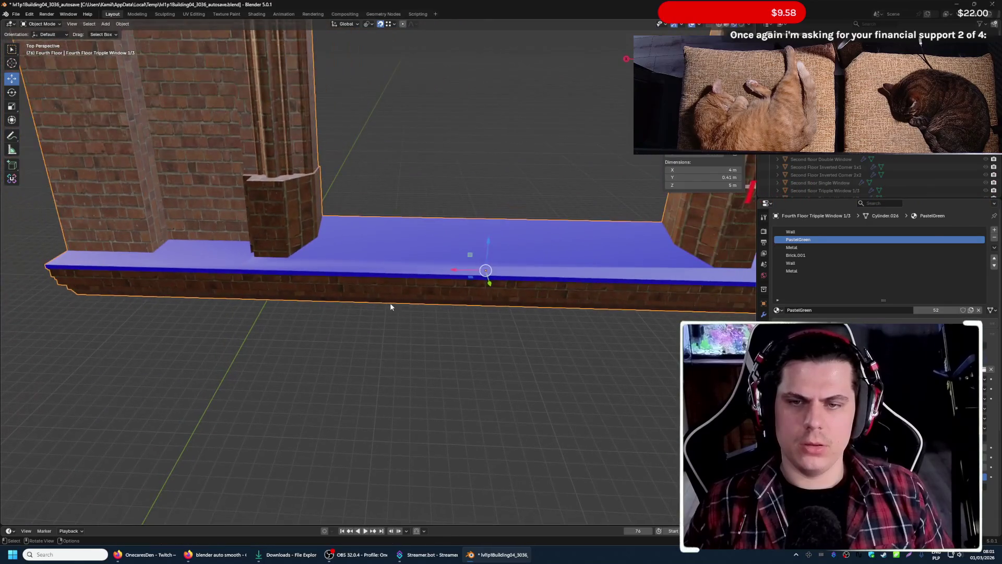
key(Tab)
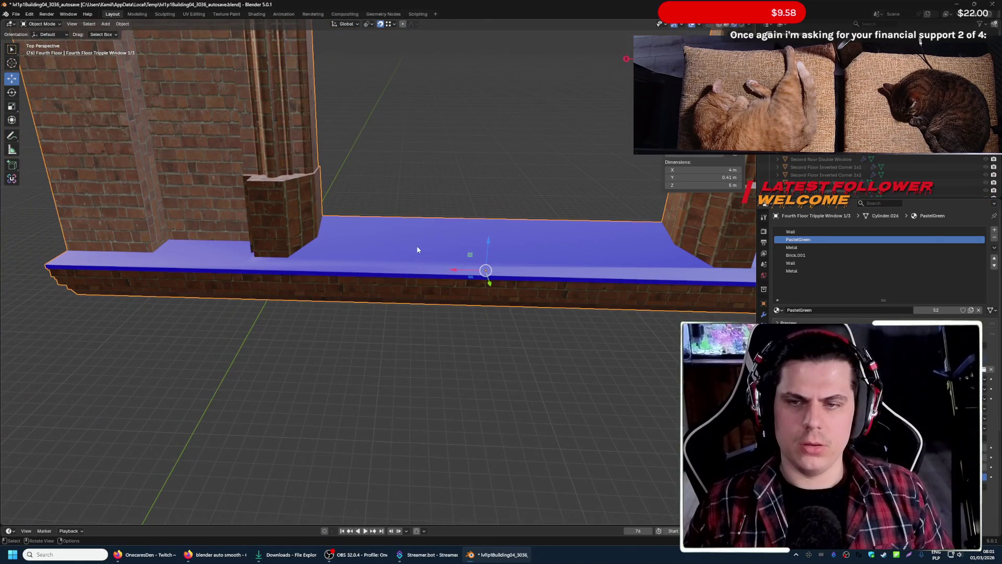
key(a)
right_click(421, 262)
click(422, 258)
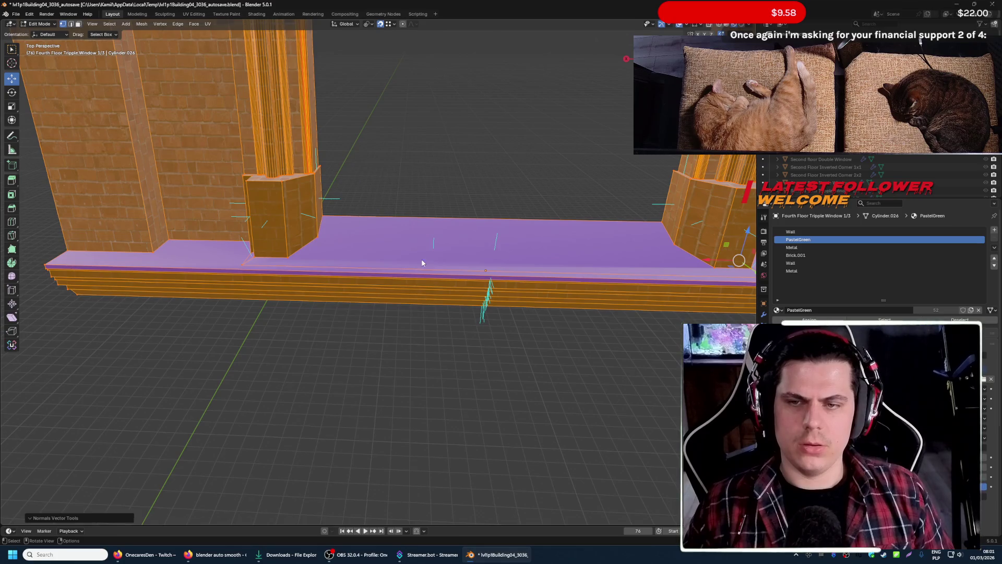
key(Tab)
- Walk along the ledge to inspect the brick arch up close, then open the File menu
key(shift+grave)
key(w)
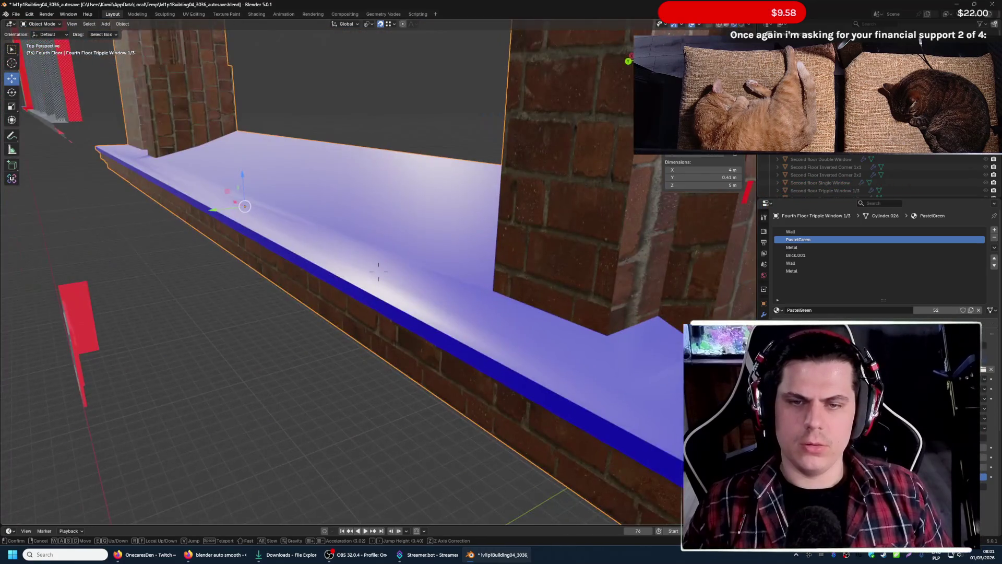
key(w)
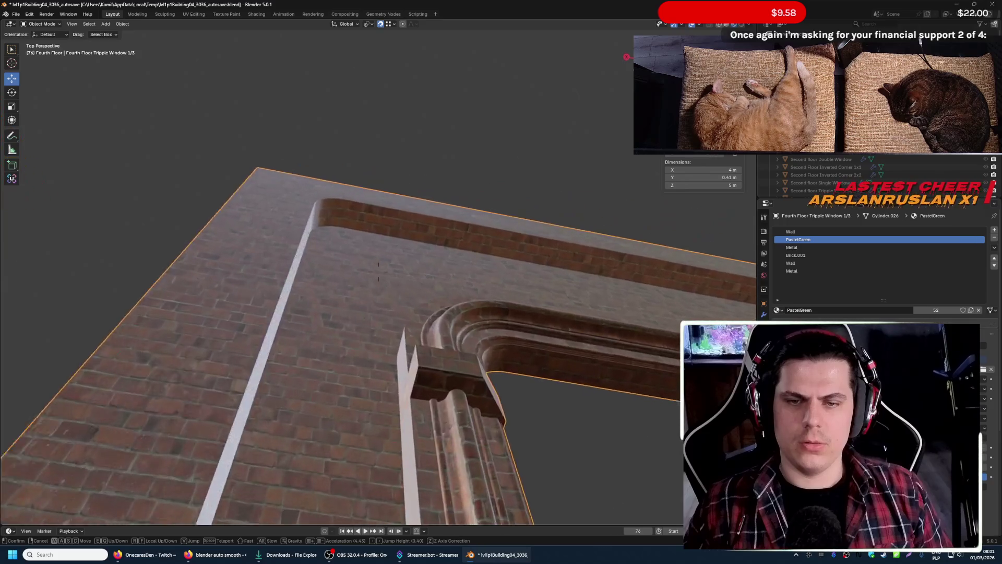
key(w)
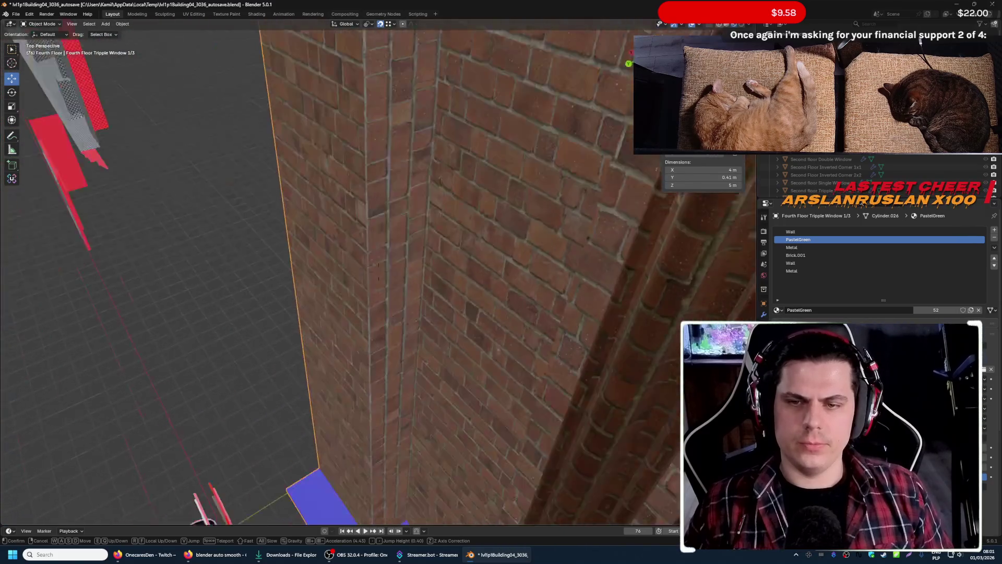
key(Escape)
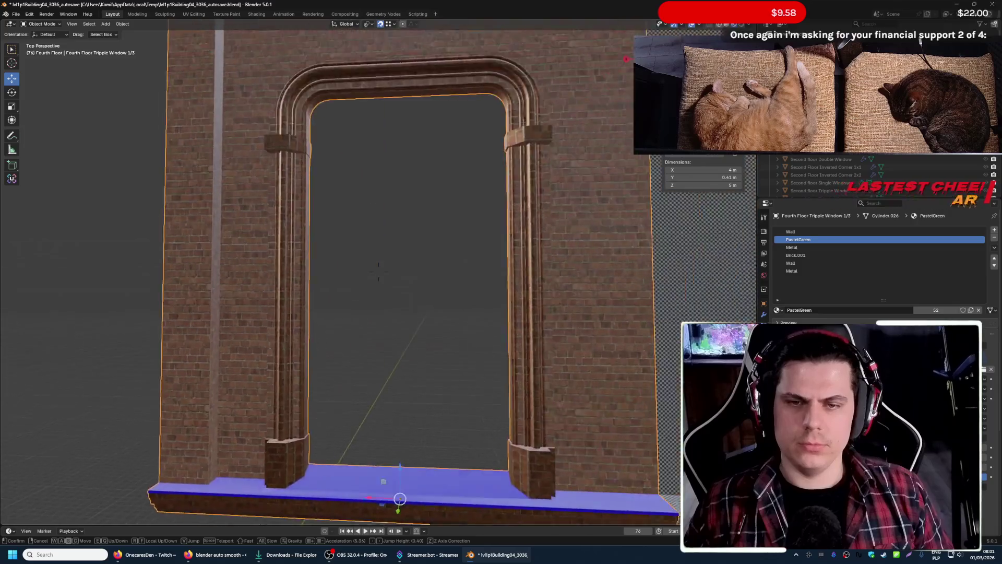
click(15, 15)
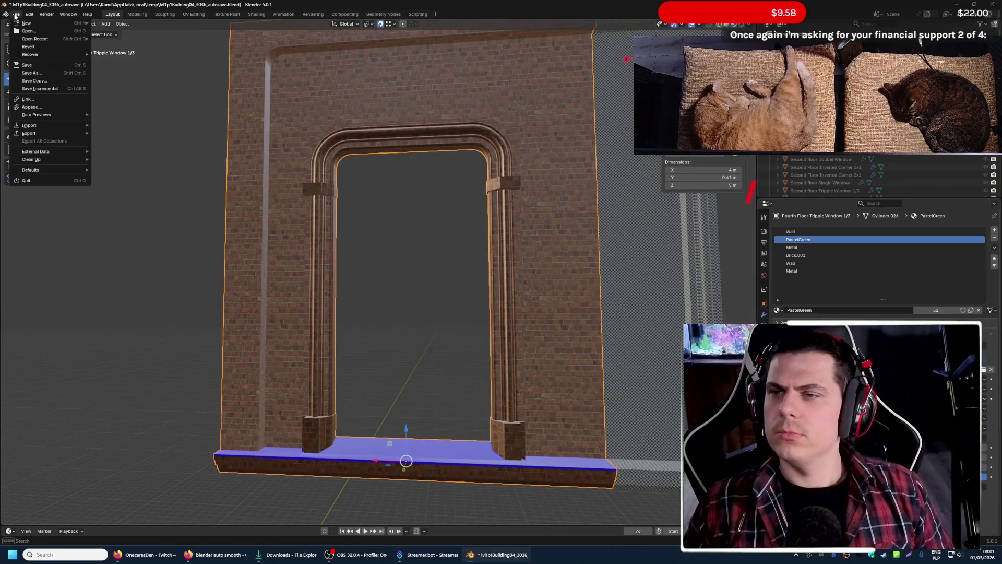
- Save the building file and bring Blender back to the foreground
click(48, 65)
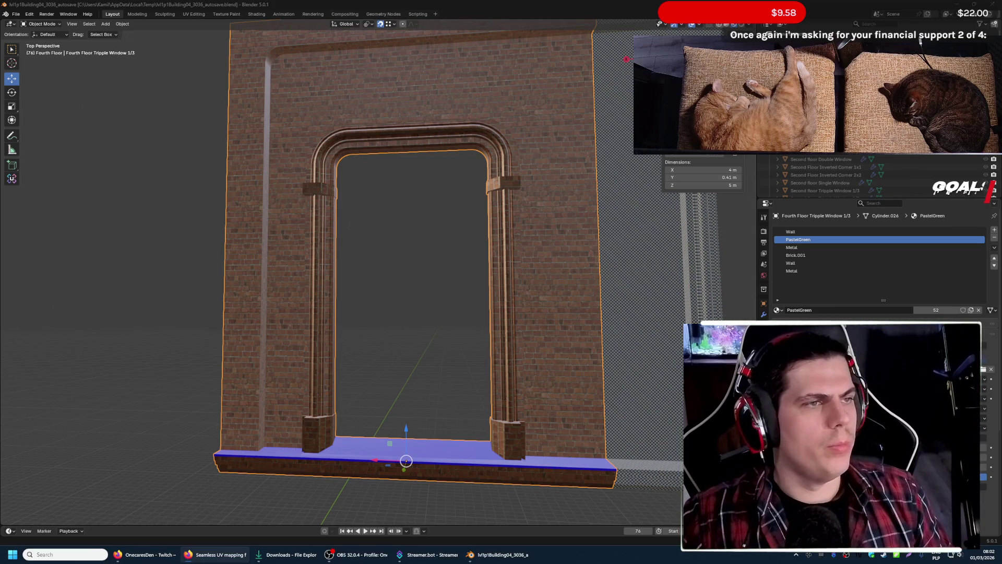
click(313, 264)
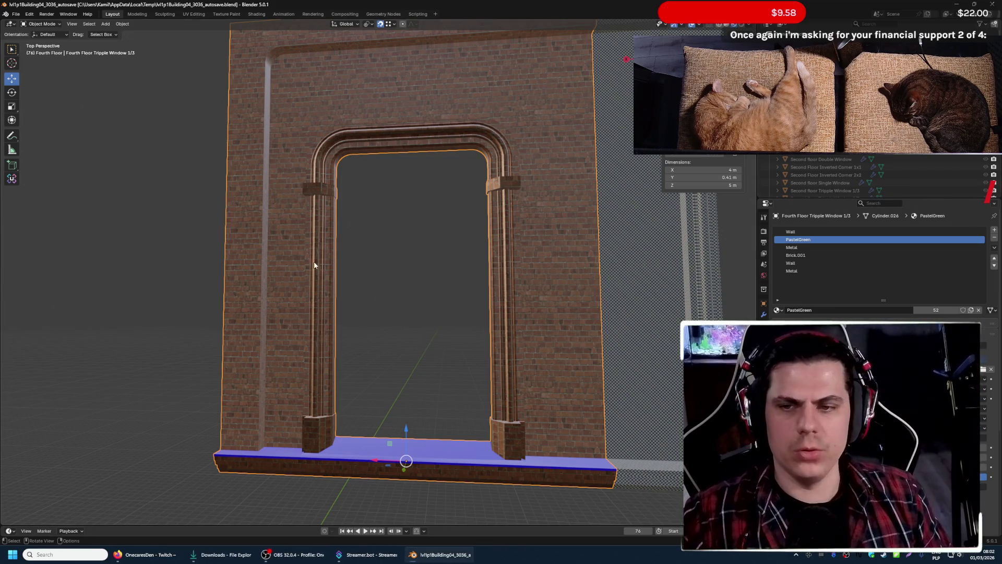
- Select Fourth Floor Tripple Window 2/3 and walk around it inspecting the bricks and arches
click(620, 291)
key(shift+grave)
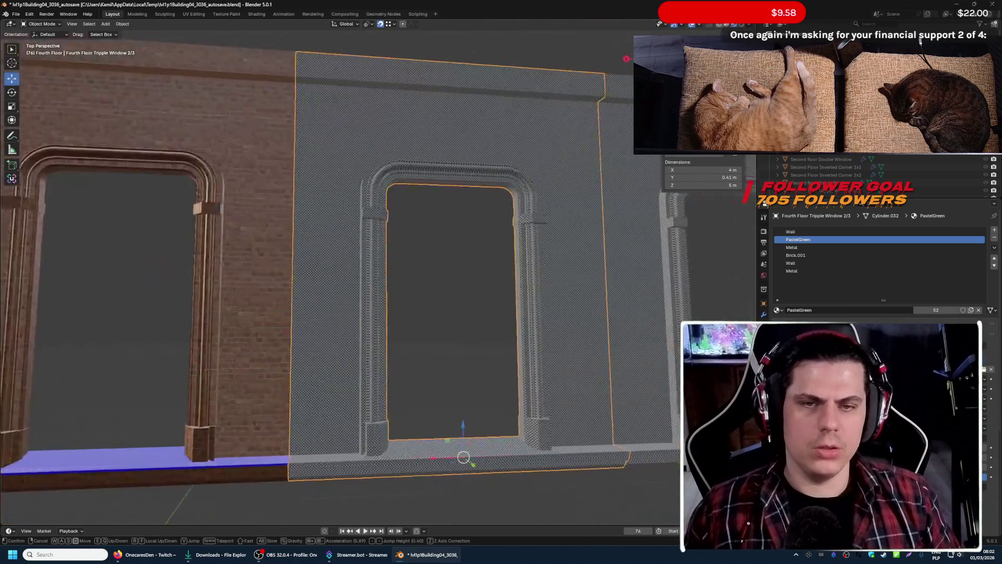
key(w)
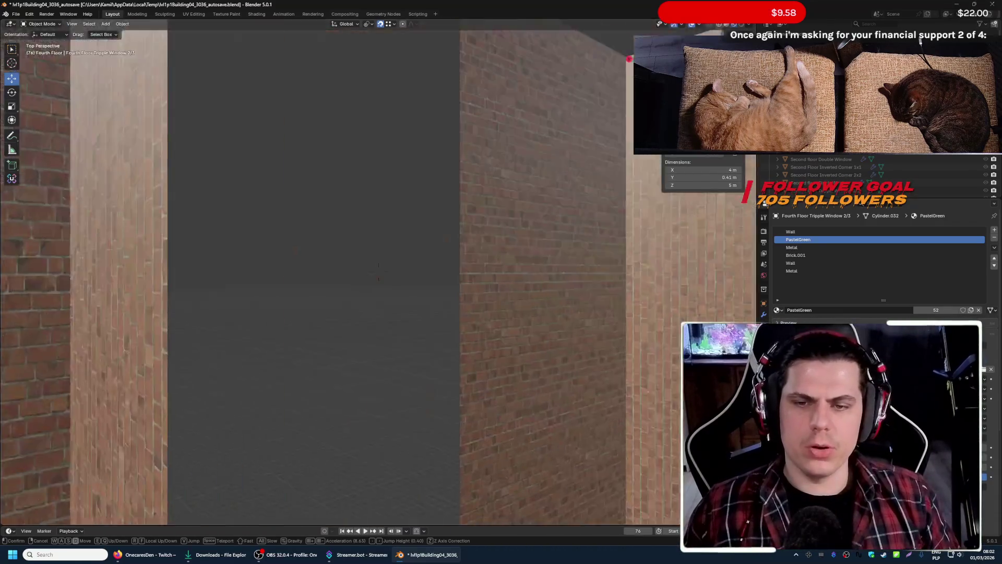
key(s)
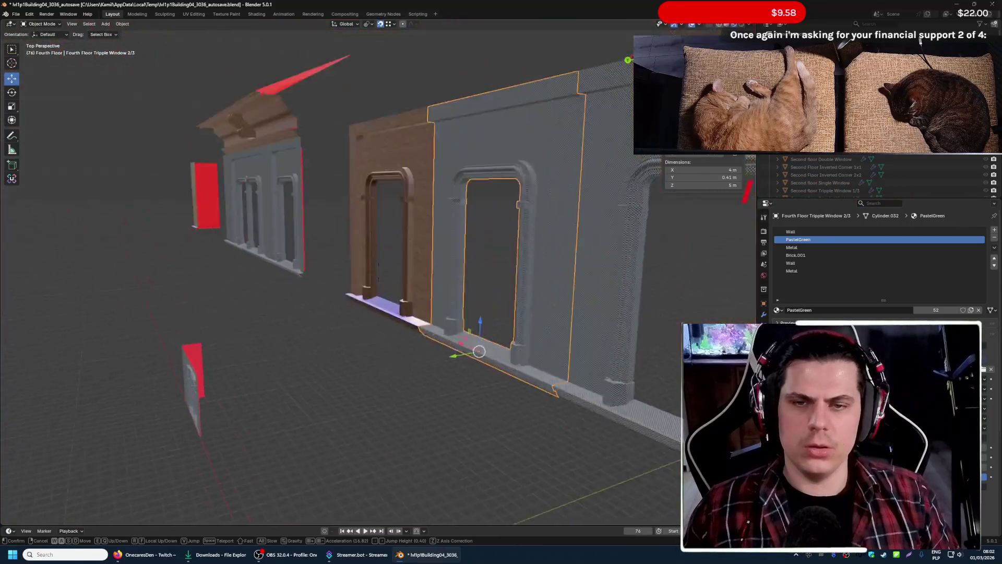
key(w)
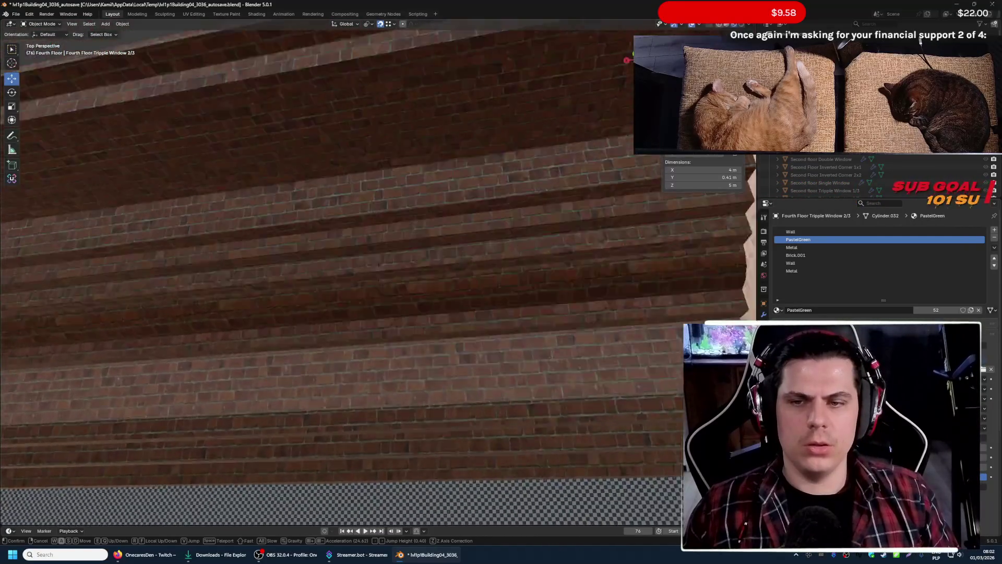
key(w)
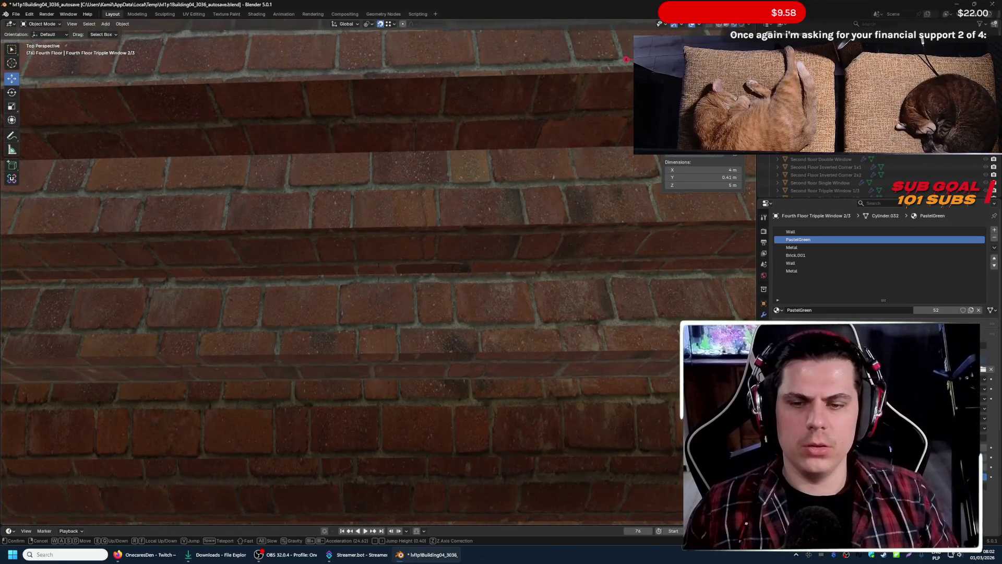
key(s)
key(w)
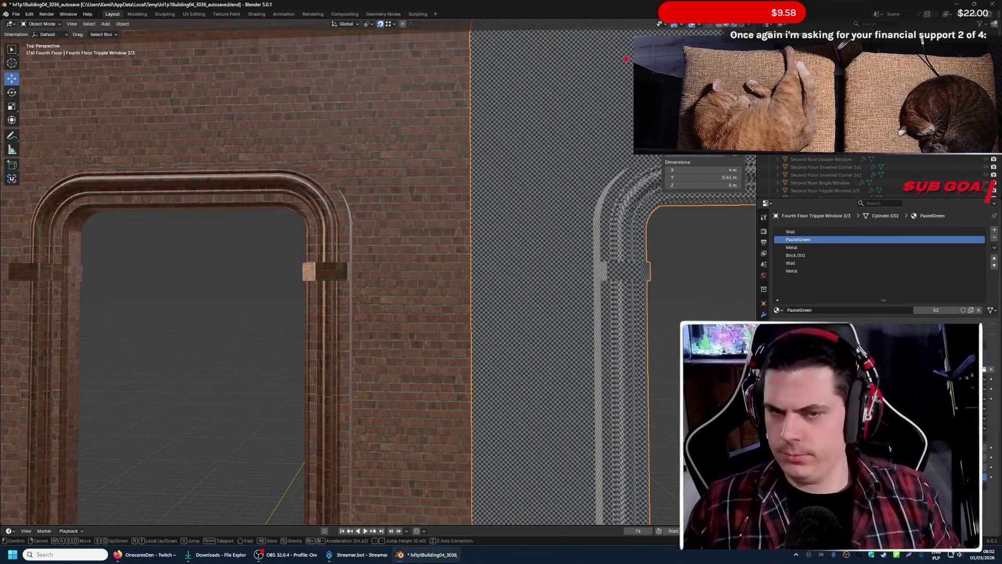
key(s)
click(613, 342)
- Save the building file again and quit Blender with Ctrl+Q
click(17, 15)
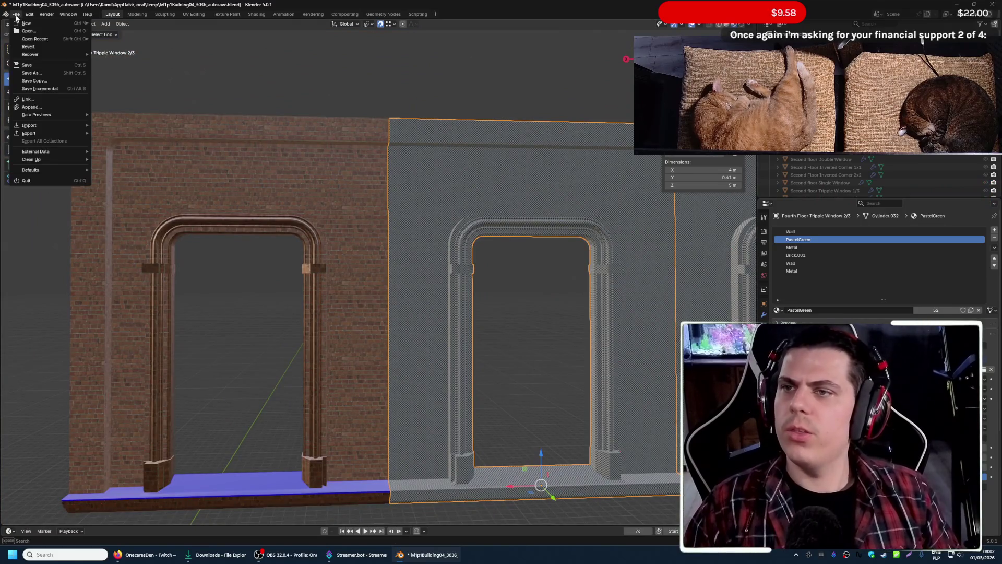
click(54, 65)
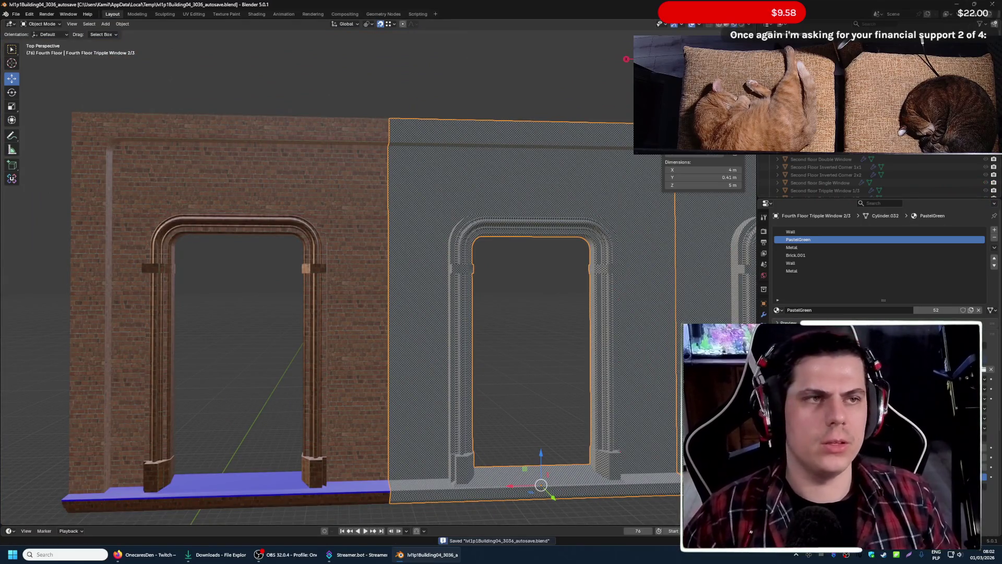
key(ctrl+q)
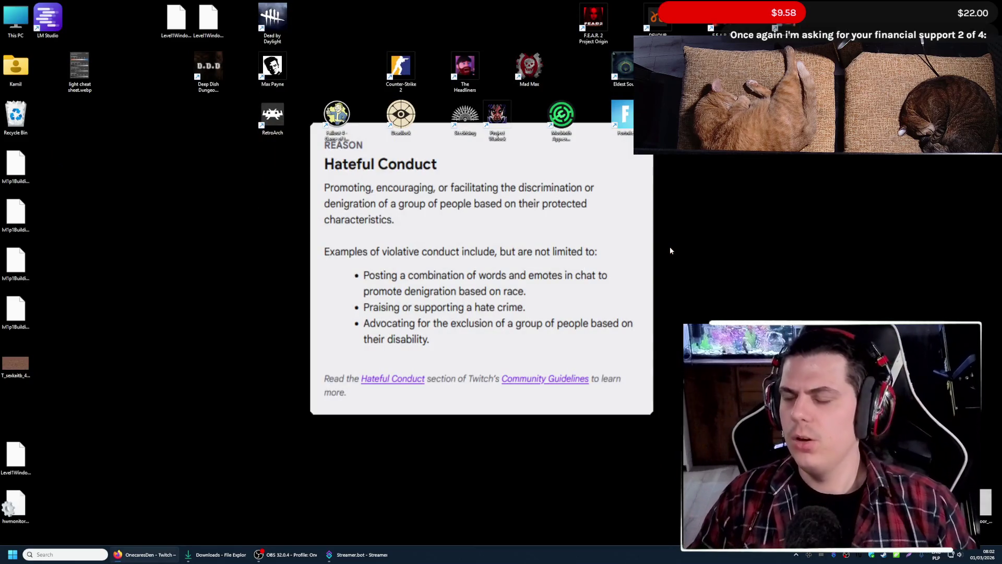